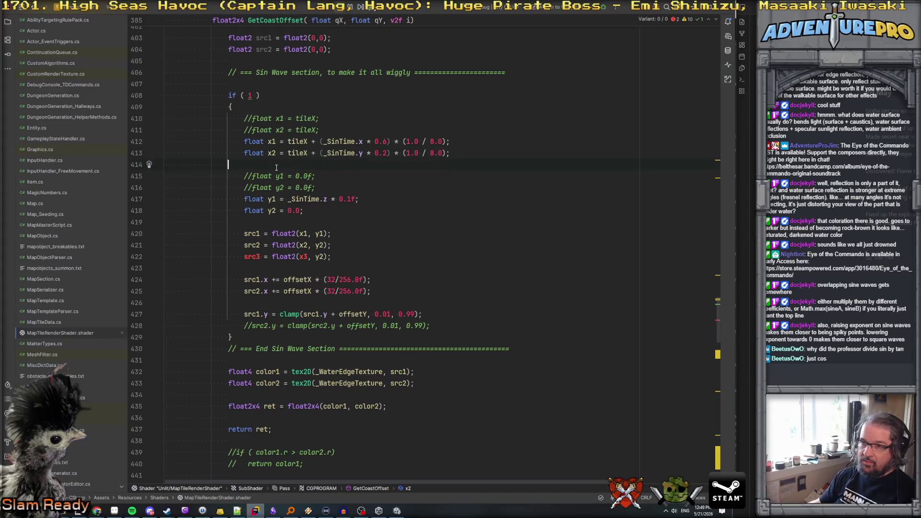
# Add the line float x3 = tileX + (_SinTime.z * 1.3) * (1.0 / 8.0); on line 414
pyautogui.write('float x3 = tileX')
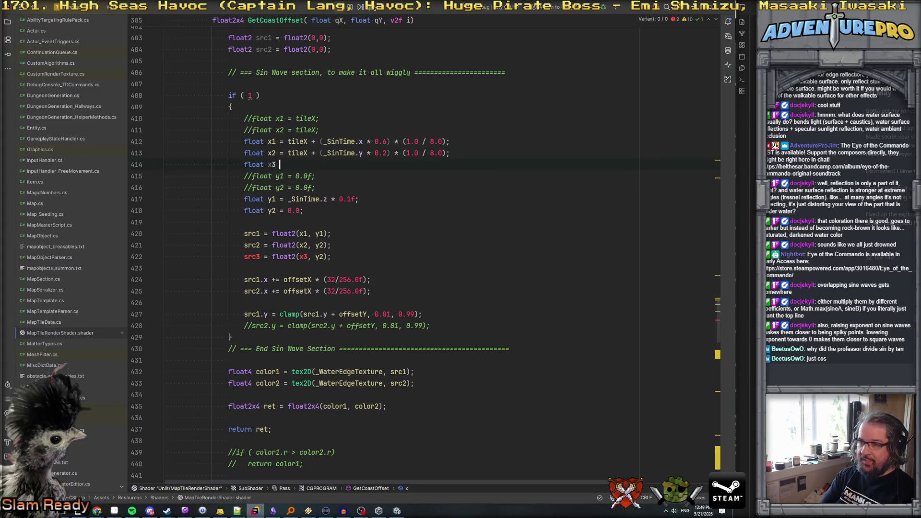
pyautogui.write(' + (')
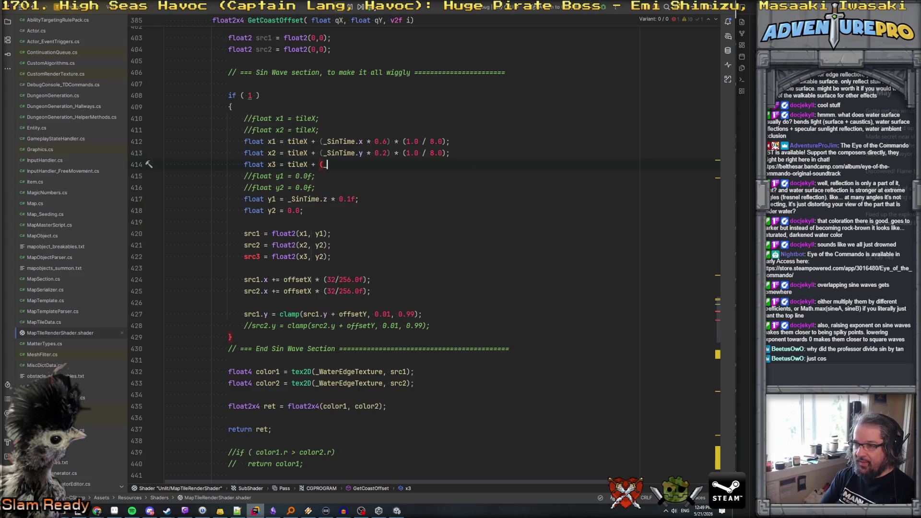
pyautogui.write('_SinTime.z * 1.3')
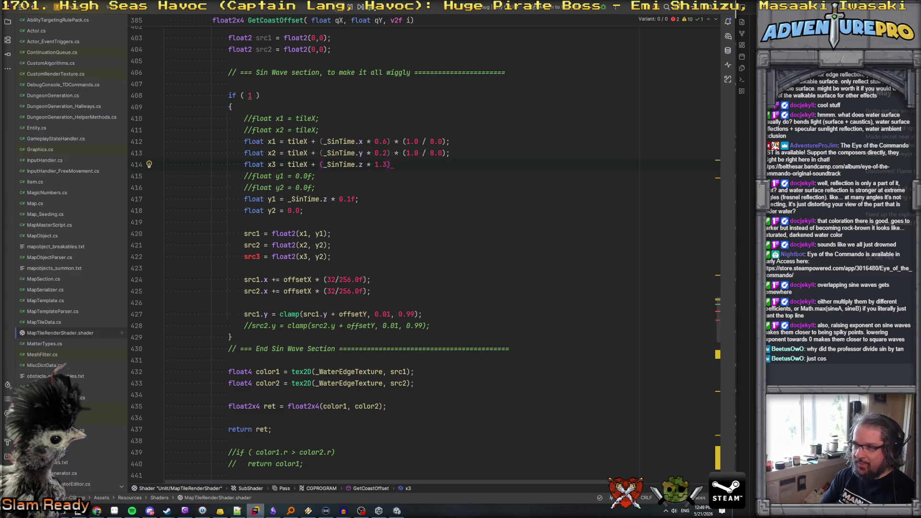
pyautogui.write('(1.0/')
pyautogui.press('BackSpace')
pyautogui.write('/ 8.0f')
pyautogui.press('BackSpace')
pyautogui.write(');')
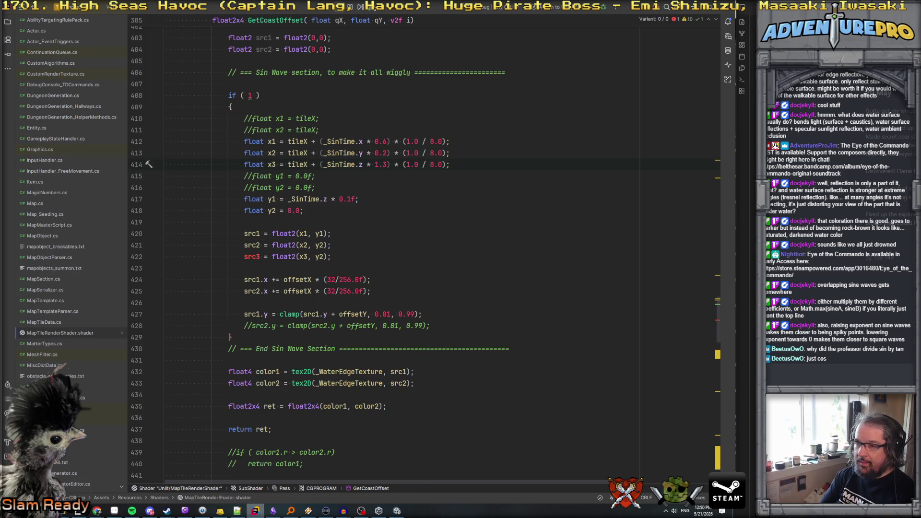
# Add x3 = floor(x3); on the line below the x3 definition
pyautogui.press('Return')
pyautogui.write('x3')
pyautogui.press('BackSpace')
pyautogui.write('= modf')
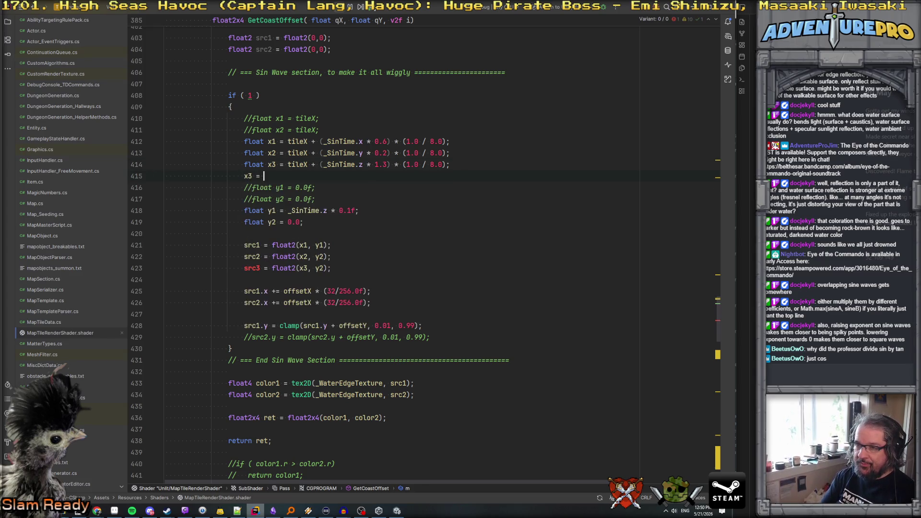
pyautogui.write('(1')
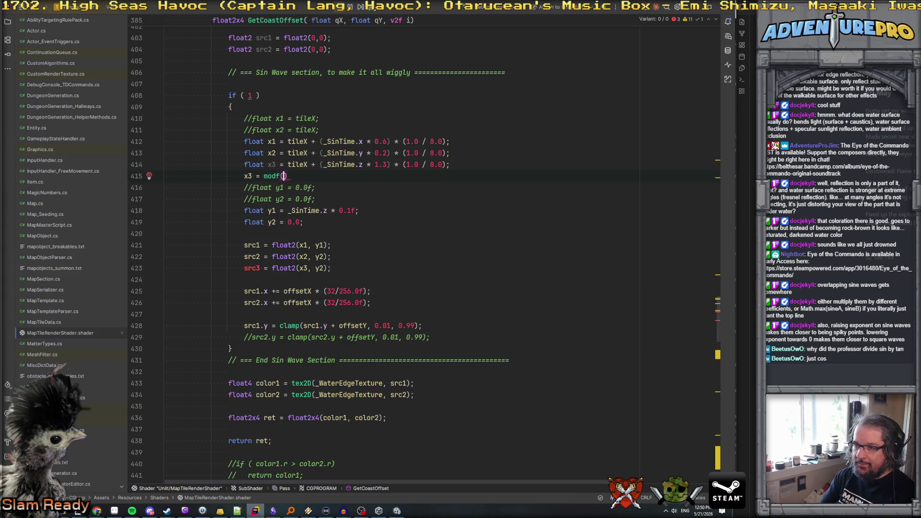
pyautogui.write('.0f);')
pyautogui.press('Return')
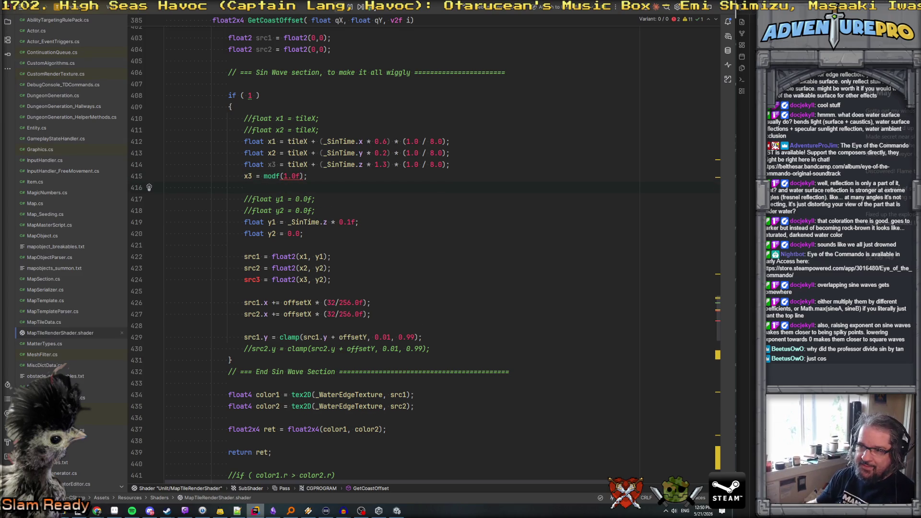
pyautogui.click(300, 176)
pyautogui.press('BackSpace')
pyautogui.press('BackSpace')
pyautogui.press('BackSpace')
pyautogui.press('BackSpace')
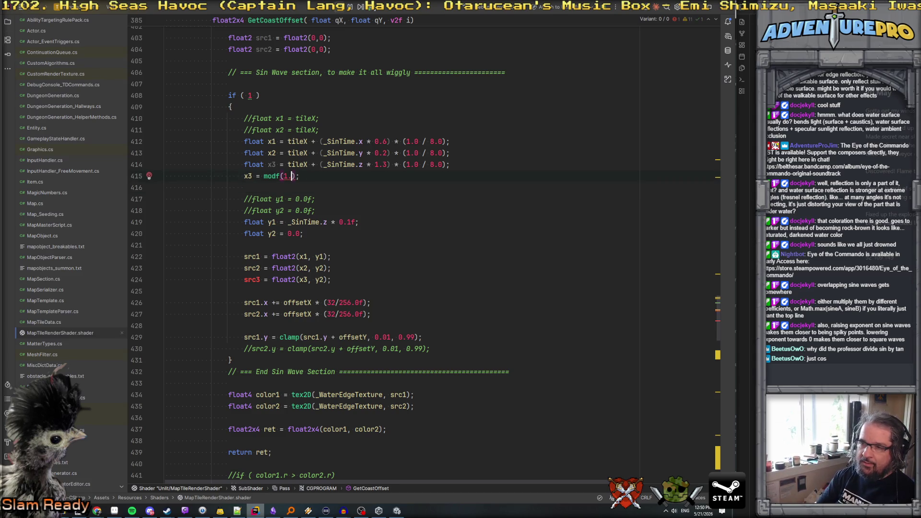
pyautogui.write('floor(x3)')
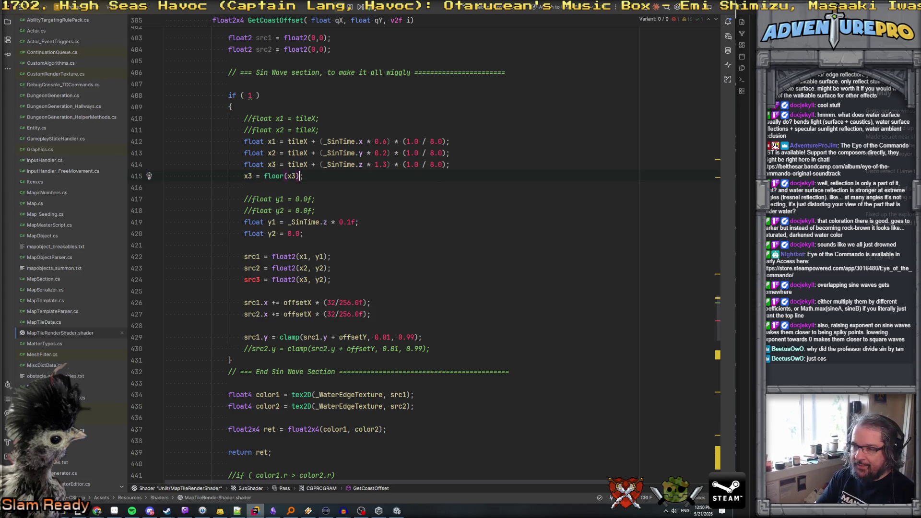
pyautogui.scroll(-1, 271, 193)
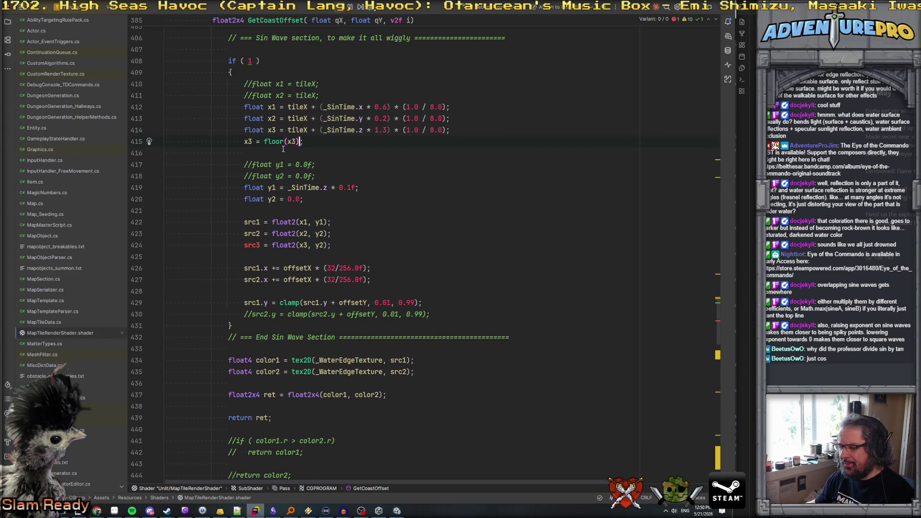
pyautogui.scroll(-2, 282, 151)
pyautogui.scroll(1, 258, 177)
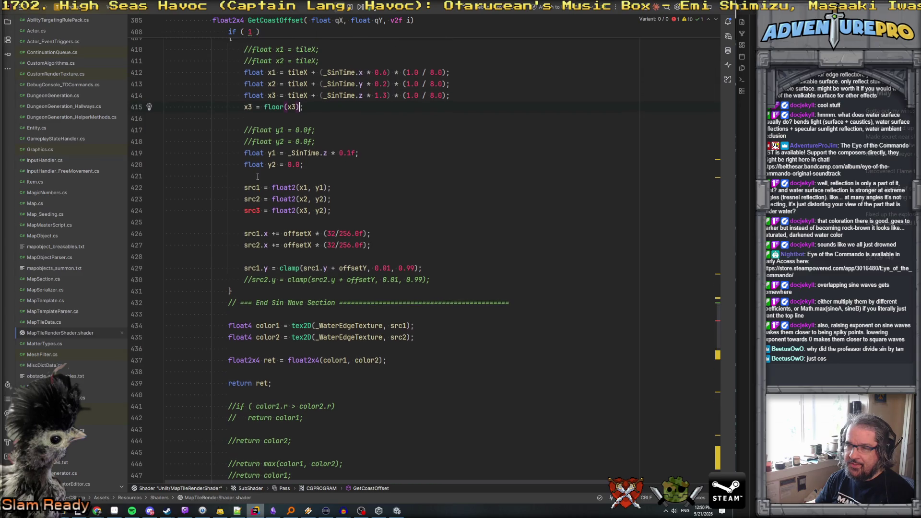
pyautogui.scroll(-1, 247, 176)
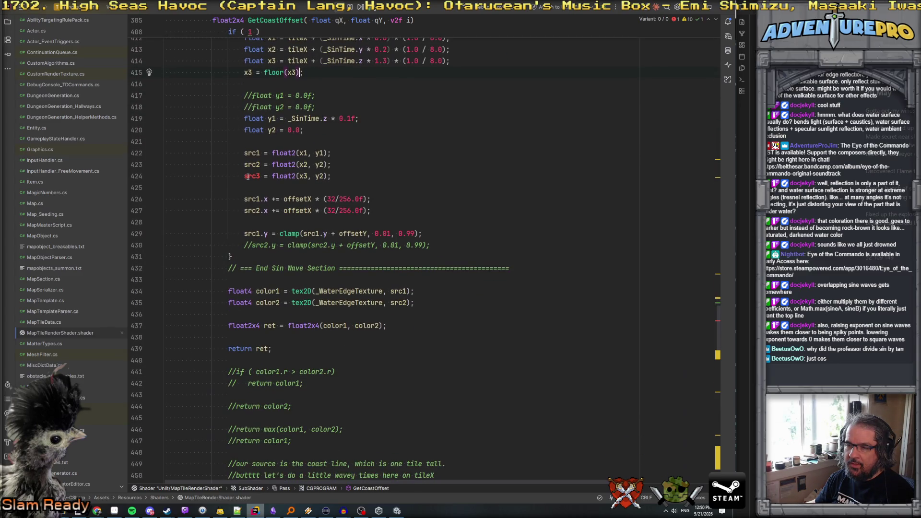
pyautogui.click(256, 211)
pyautogui.click(257, 176)
pyautogui.click(259, 177)
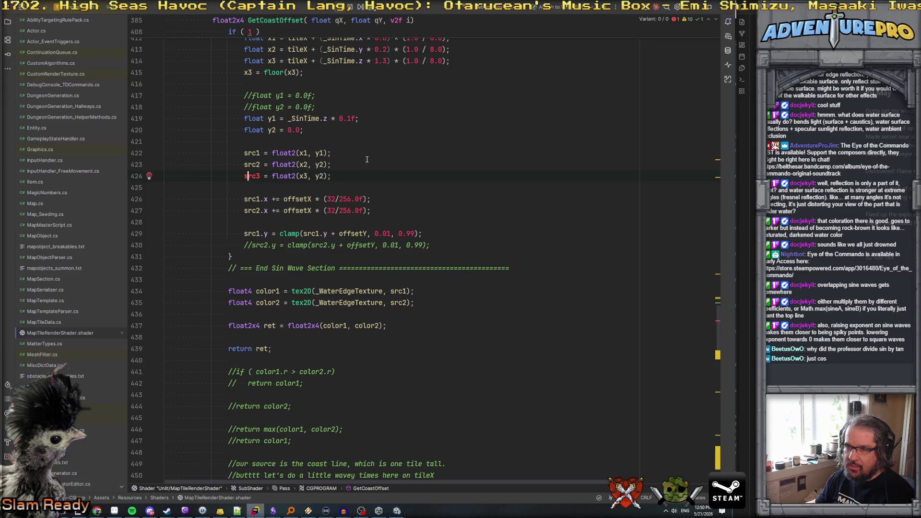
pyautogui.click(299, 164)
pyautogui.moveTo(320, 165)
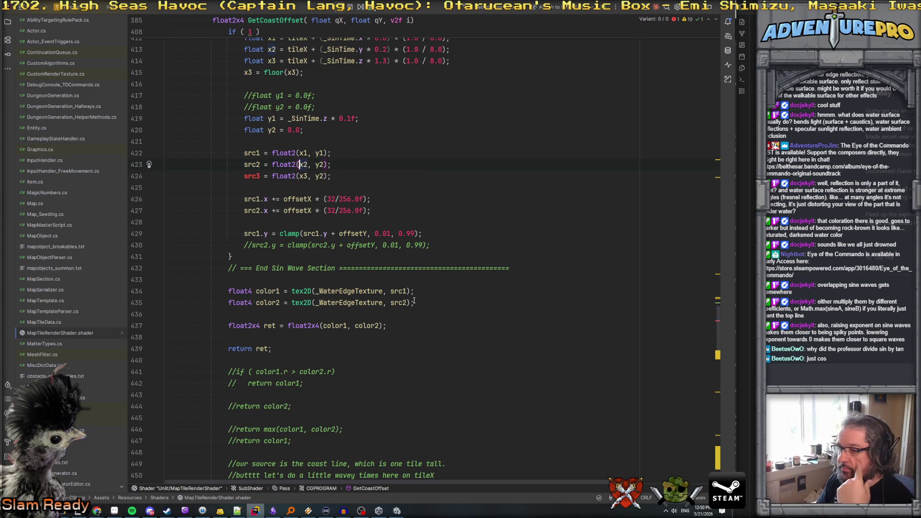
pyautogui.click(391, 303)
pyautogui.click(433, 302)
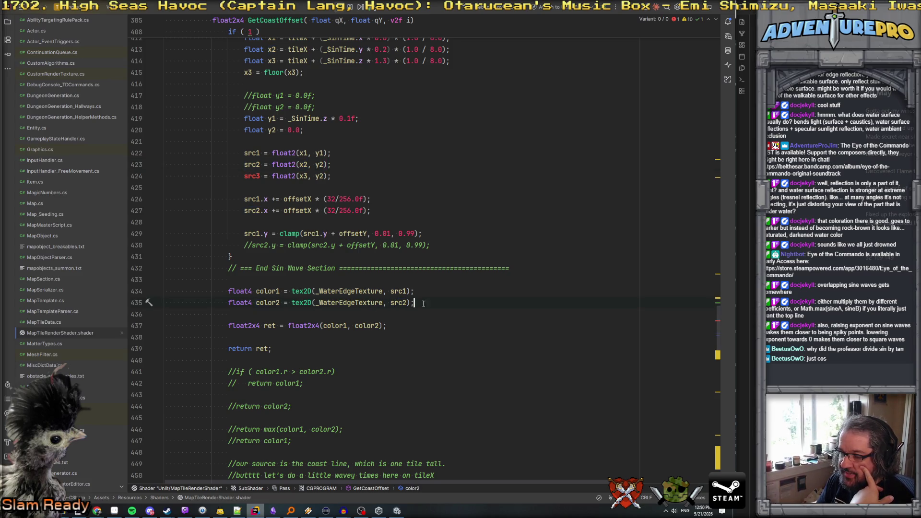
pyautogui.doubleClick(259, 302)
# Rename color2 to red1 and duplicate that texture sample line as red2
pyautogui.write('red1')
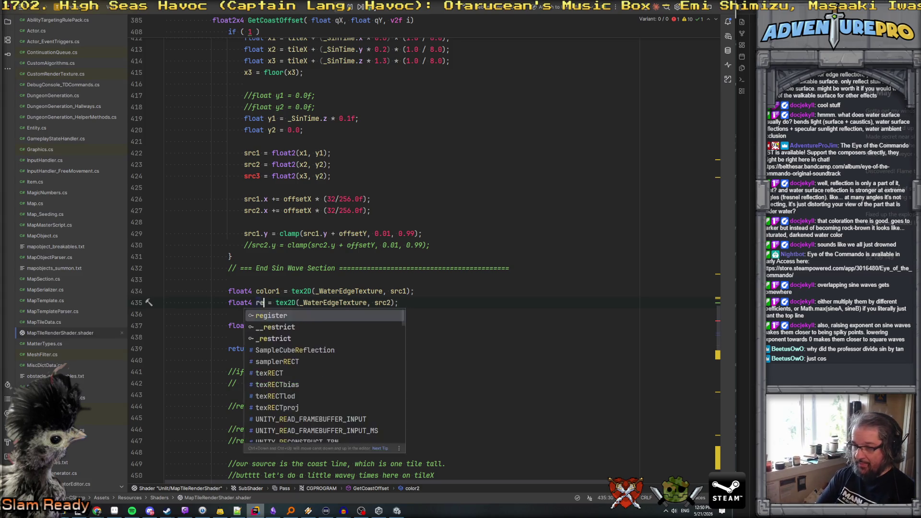
pyautogui.tripleClick(261, 303)
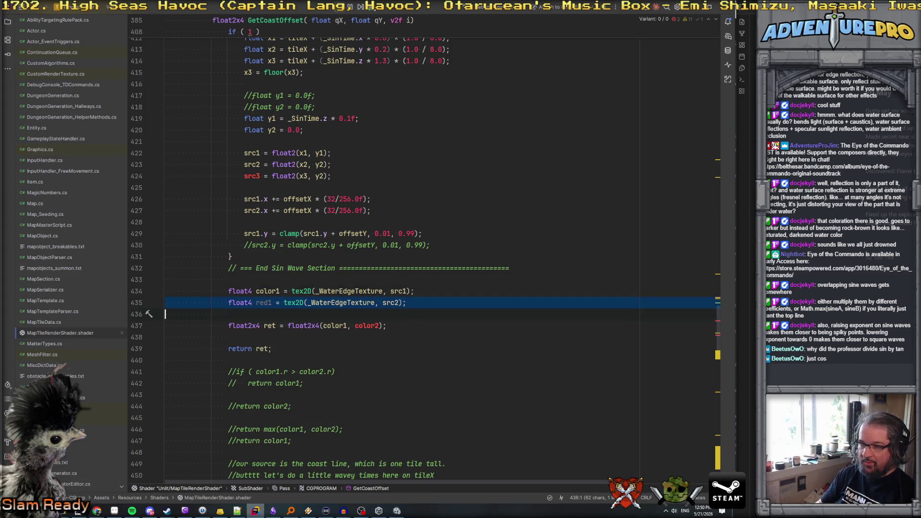
pyautogui.hotkey('ctrl', 'd')
pyautogui.click(271, 315)
pyautogui.press('BackSpace')
pyautogui.write('2')
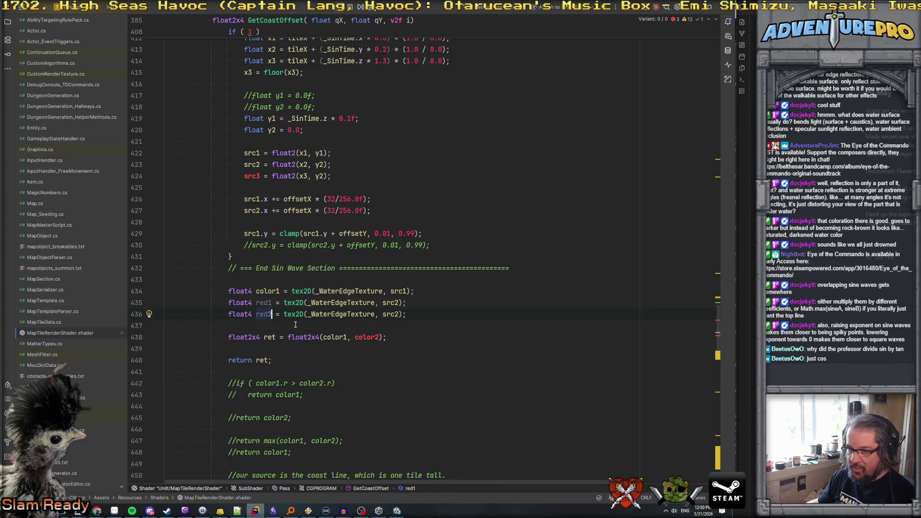
# Return float2x4(color1, max(red1, red2)) and make red2 sample src3
pyautogui.doubleClick(359, 337)
pyautogui.write('max(red')
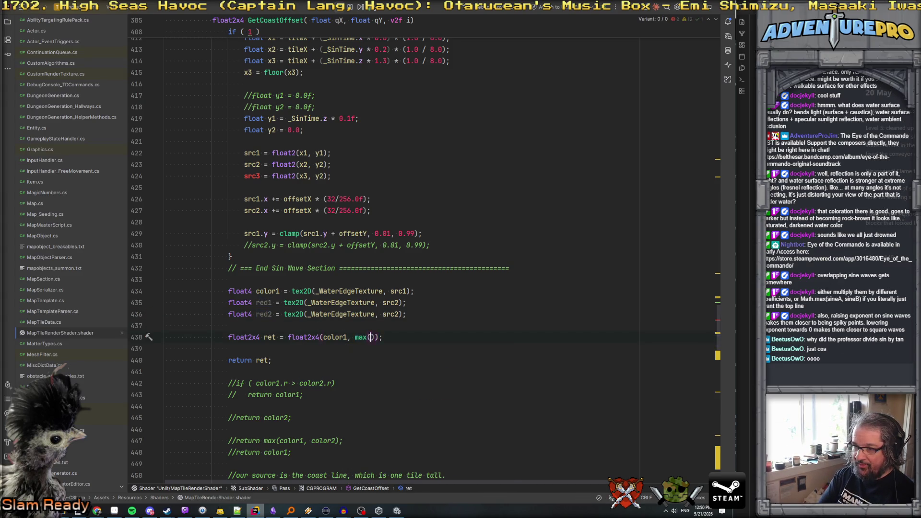
pyautogui.write('1, red2')
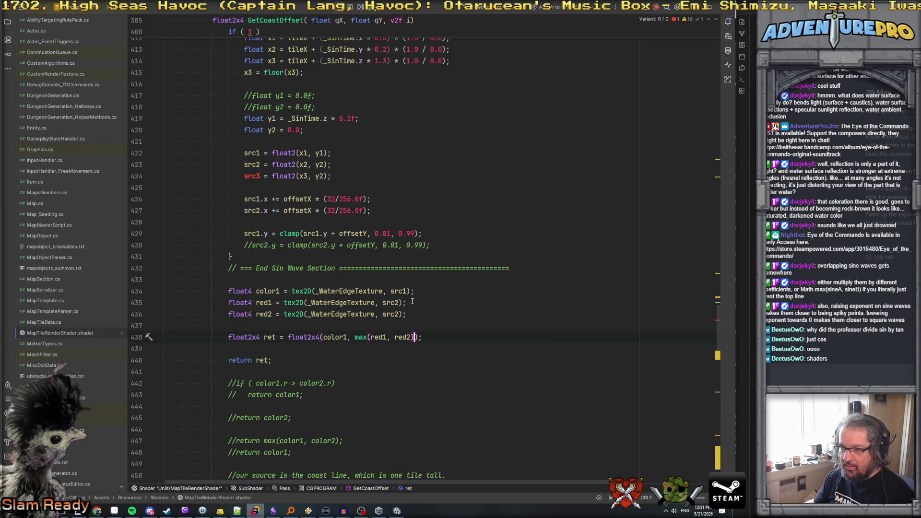
pyautogui.click(398, 314)
pyautogui.press('BackSpace')
pyautogui.write('3')
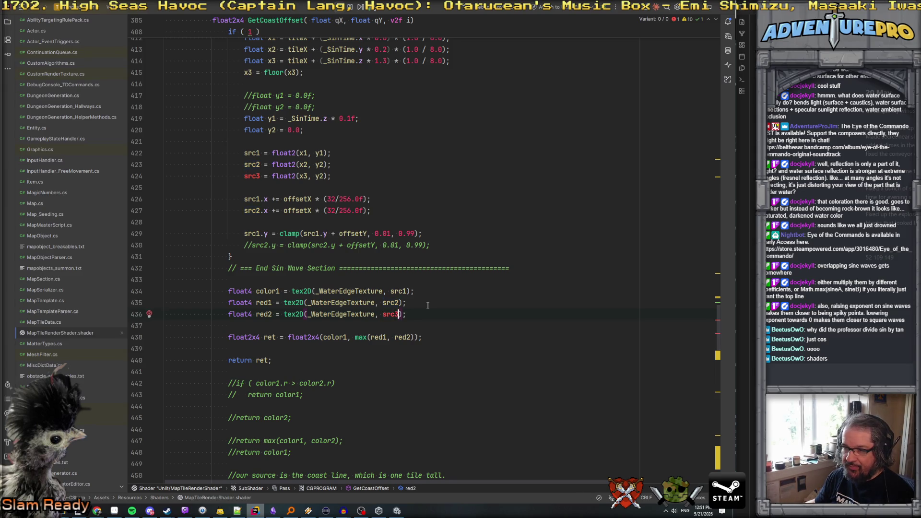
# Start a float2 src3 declaration on a new line below src2
pyautogui.scroll(7, 427, 305)
pyautogui.click(314, 188)
pyautogui.press('End')
pyautogui.press('Return')
pyautogui.write('float2 src3 = dloa')
# Complete the declaration as float2 src3 = float2(0,0);
pyautogui.press('BackSpace')
pyautogui.press('BackSpace')
pyautogui.press('BackSpace')
pyautogui.write('float2(,0')
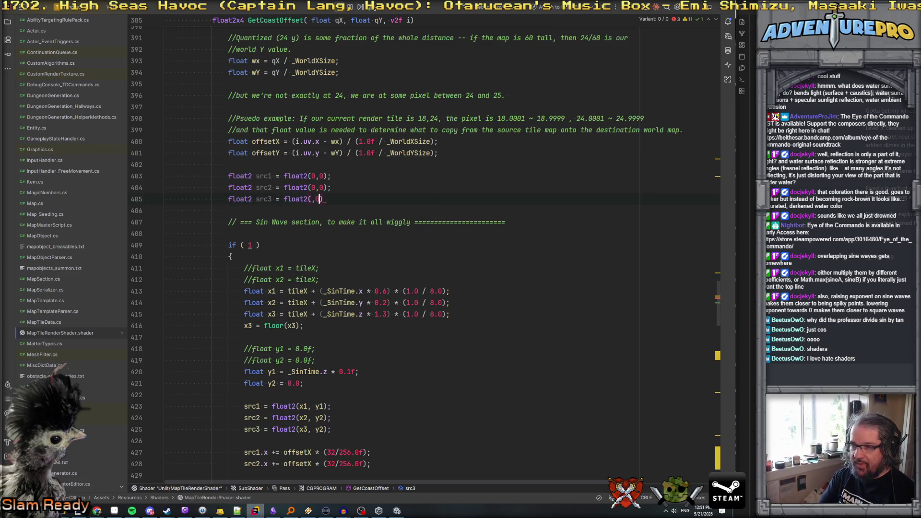
pyautogui.press('BackSpace')
pyautogui.press('BackSpace')
pyautogui.press('BackSpace')
pyautogui.write('0);')
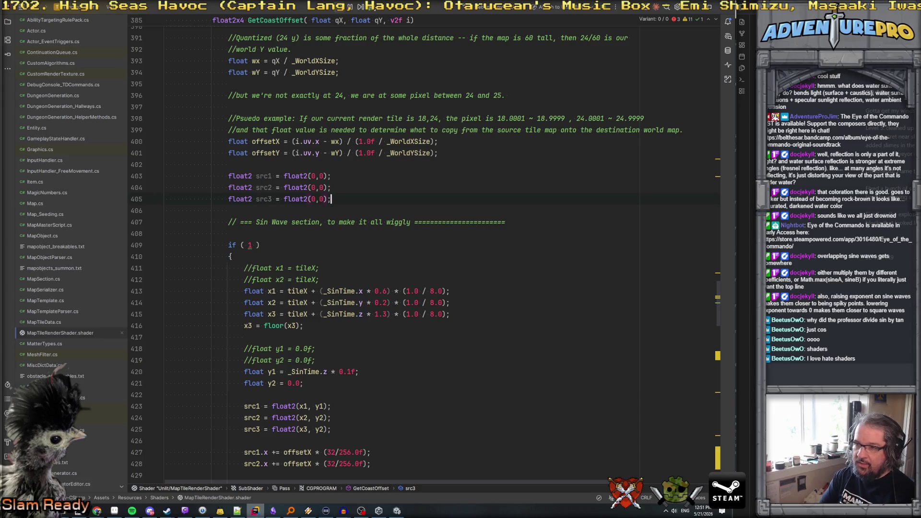
# Check the running river game in Unity, then return to the shader in Rider
pyautogui.scroll(-5, 410, 254)
pyautogui.scroll(-4, 410, 254)
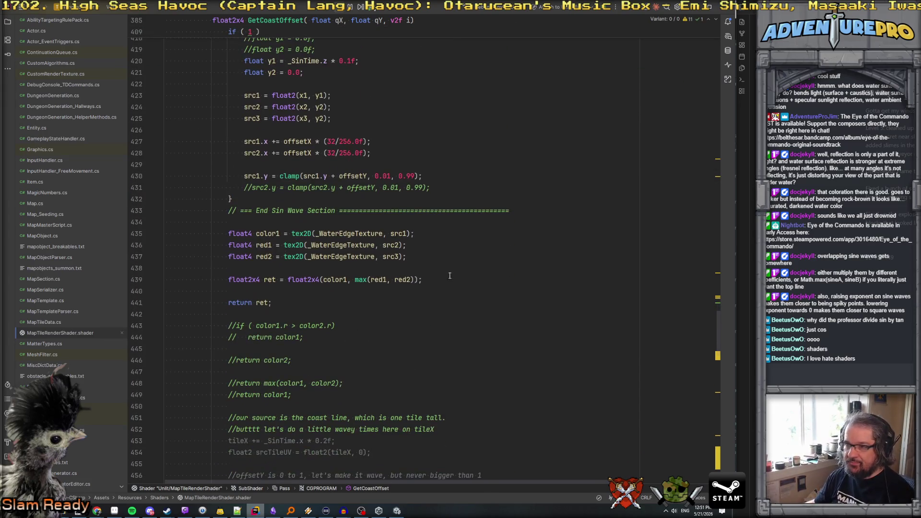
pyautogui.click(432, 256)
pyautogui.hotkey('alt', 'Tab')
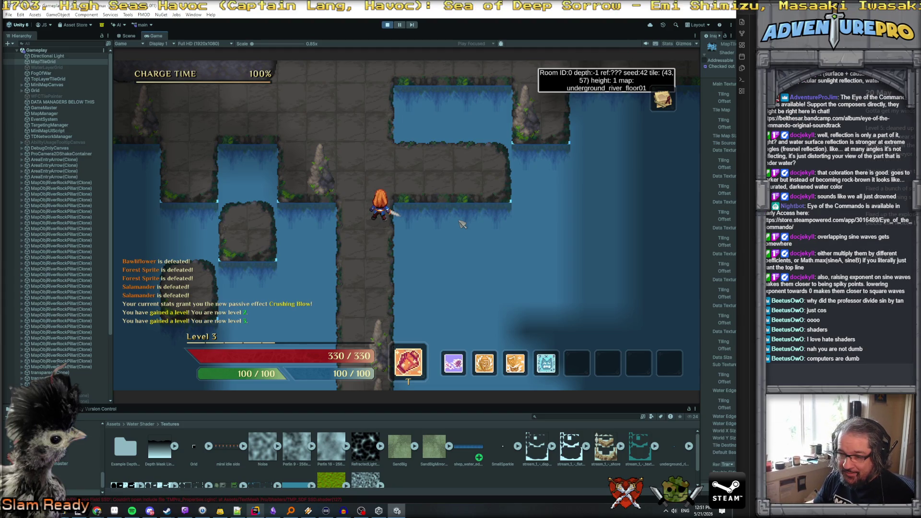
pyautogui.hotkey('alt', 'Tab')
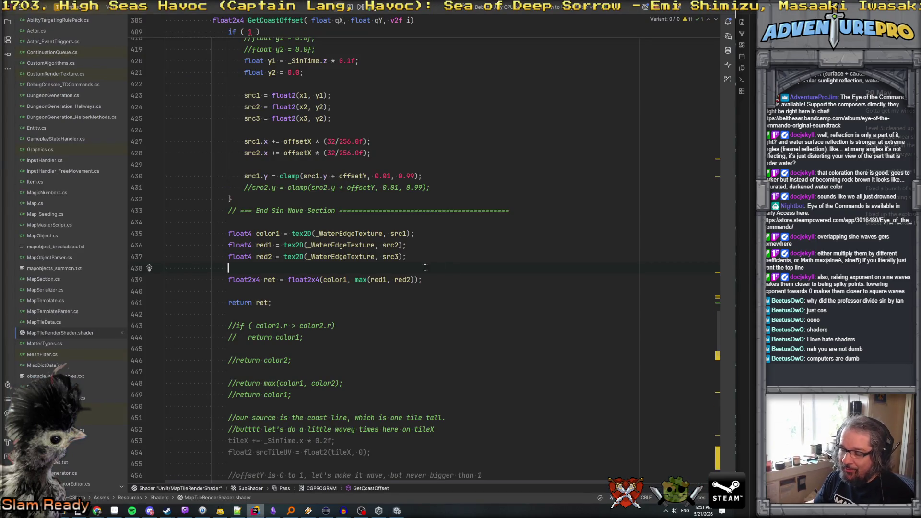
# Copy the src2.x offset line and paste it onto empty line 429
pyautogui.click(405, 280)
pyautogui.press('Up')
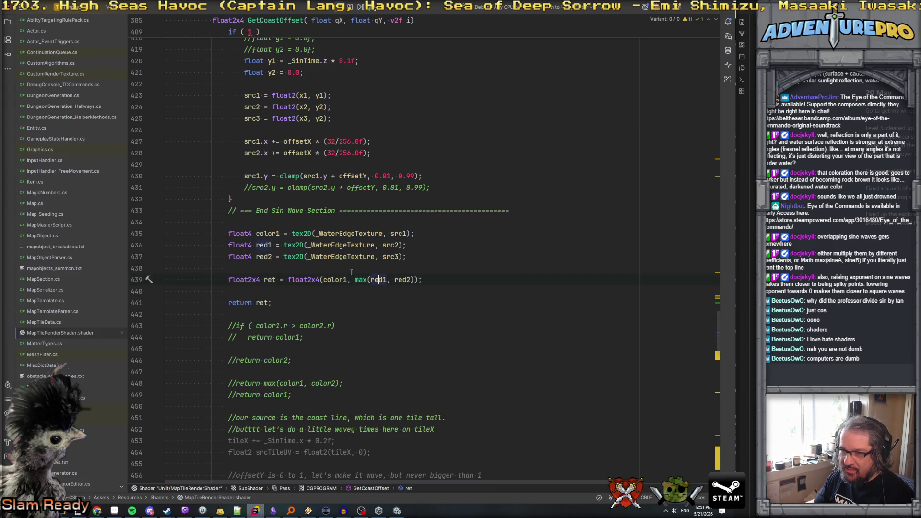
pyautogui.click(361, 258)
pyautogui.scroll(4, 340, 232)
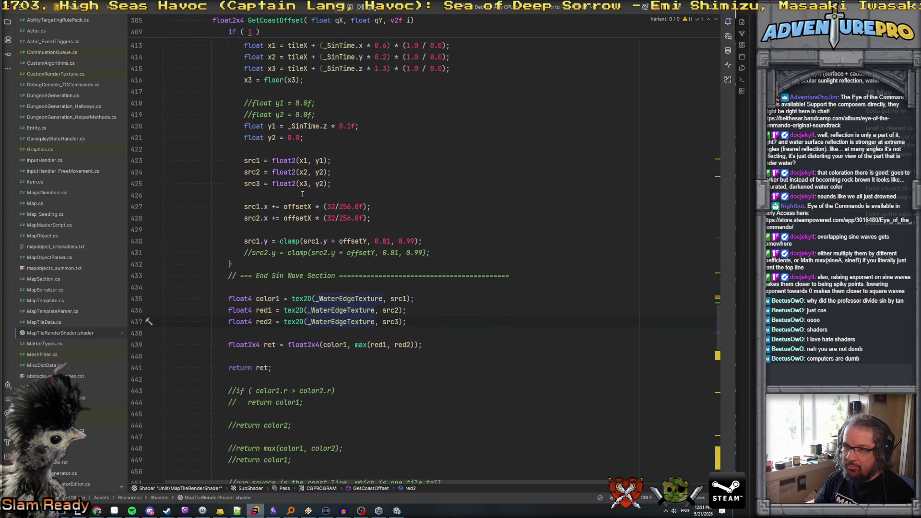
pyautogui.click(362, 268)
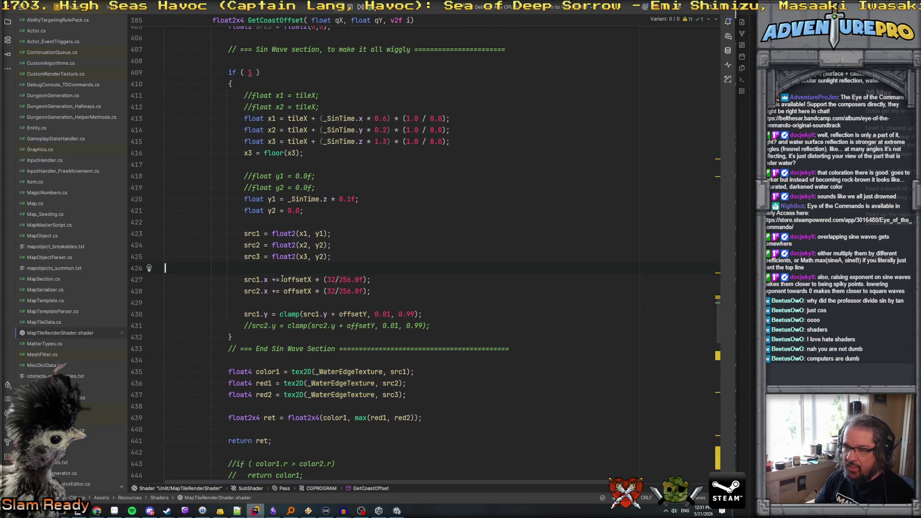
pyautogui.moveTo(244, 291); pyautogui.dragTo(370, 291)
pyautogui.hotkey('ctrl', 'c')
pyautogui.click(383, 303)
pyautogui.hotkey('ctrl', 'v')
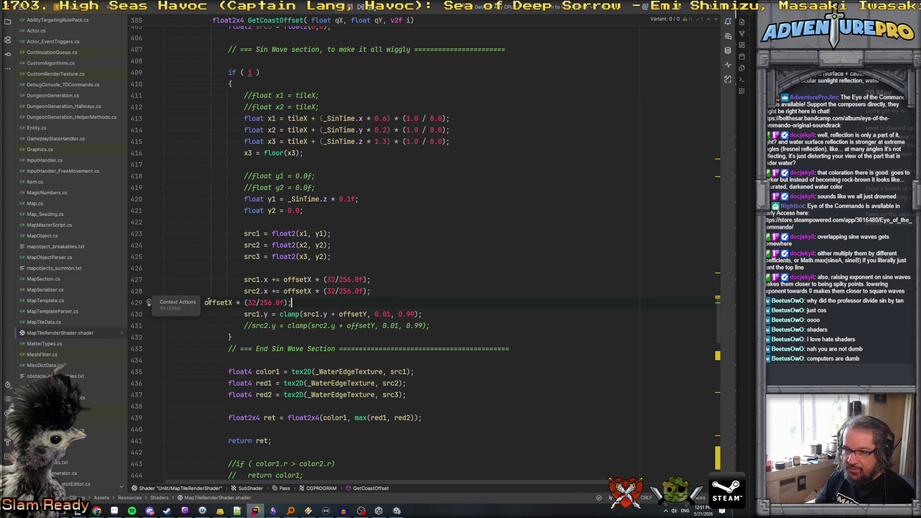
# Indent the pasted line, change it to src3.x += offsetX * (32/256.0f), and preview in Unity
pyautogui.click(194, 303)
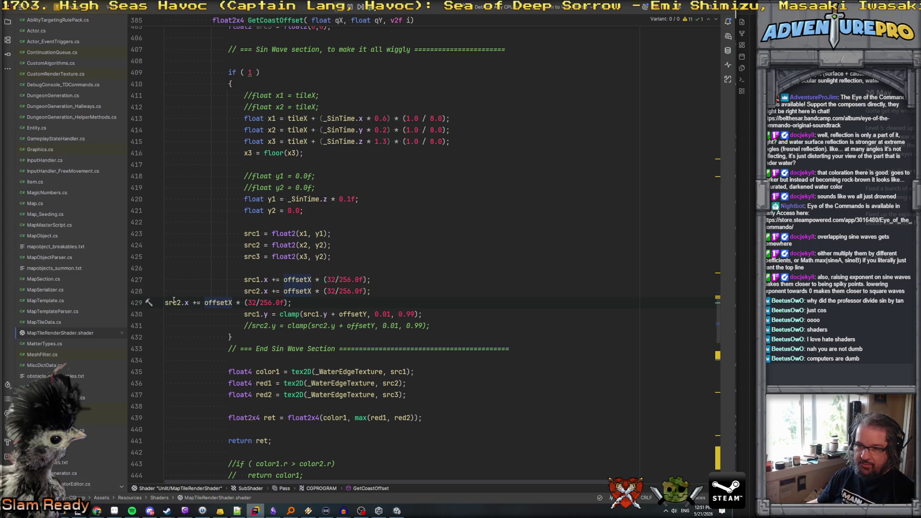
pyautogui.press('Home')
pyautogui.press('Tab')
pyautogui.press('Tab')
pyautogui.press('Tab')
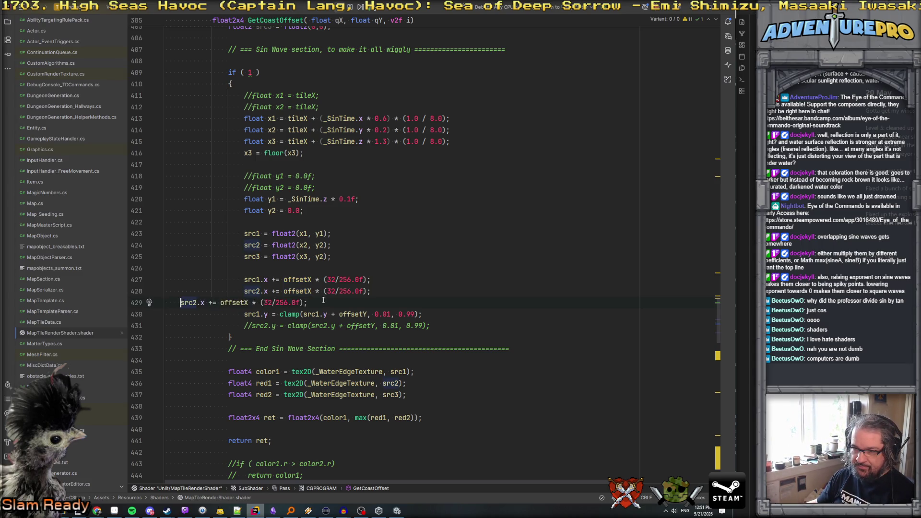
pyautogui.press('Tab')
pyautogui.click(259, 303)
pyautogui.press('BackSpace')
pyautogui.write('3')
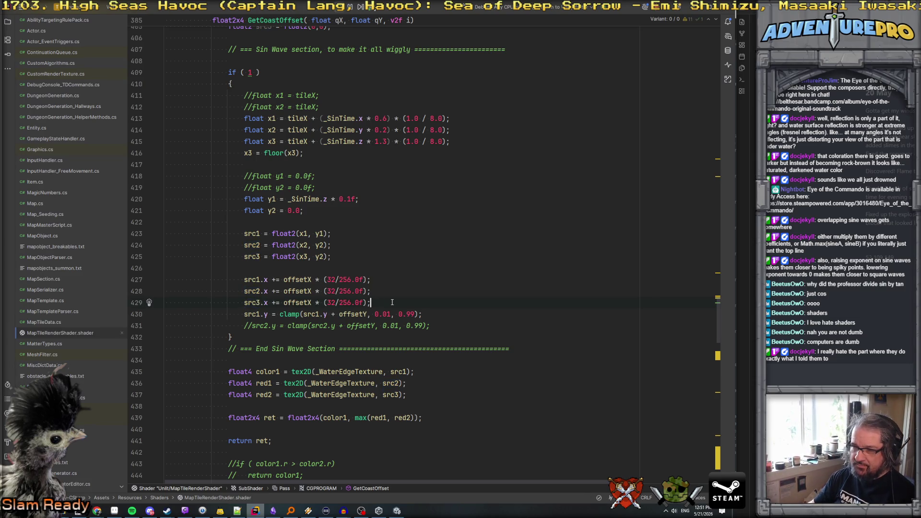
pyautogui.press('Return')
pyautogui.press('Return')
pyautogui.hotkey('alt', 'Tab')
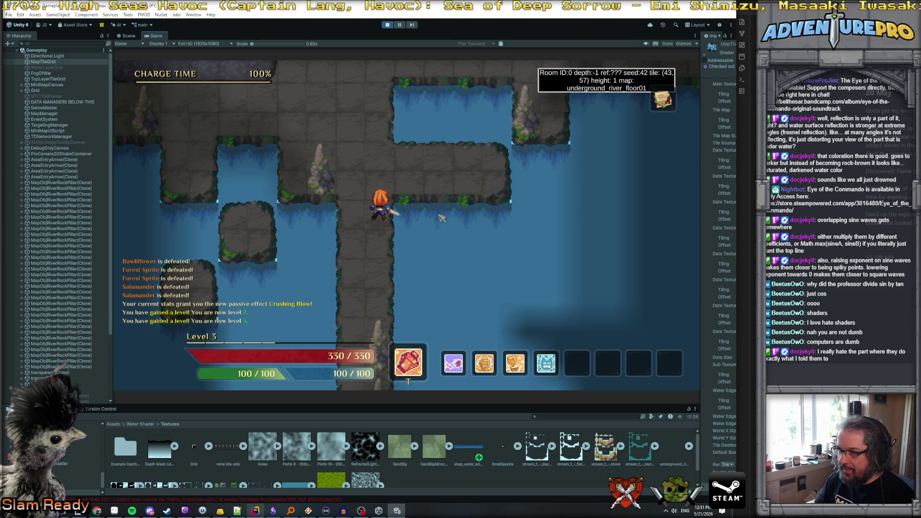
# Change x3's _SinTime.z to _SinTime.x on line 415 and preview it in Unity
pyautogui.hotkey('alt', 'Tab')
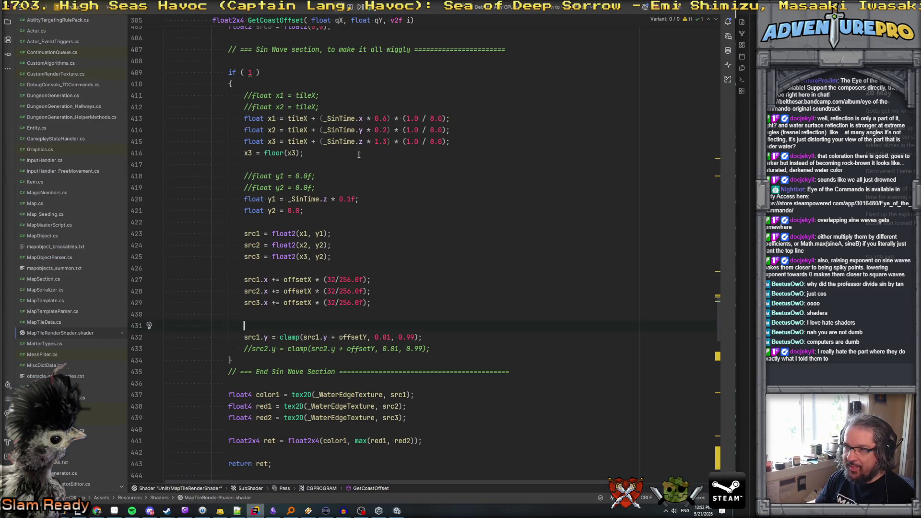
pyautogui.doubleClick(359, 142)
pyautogui.write('x')
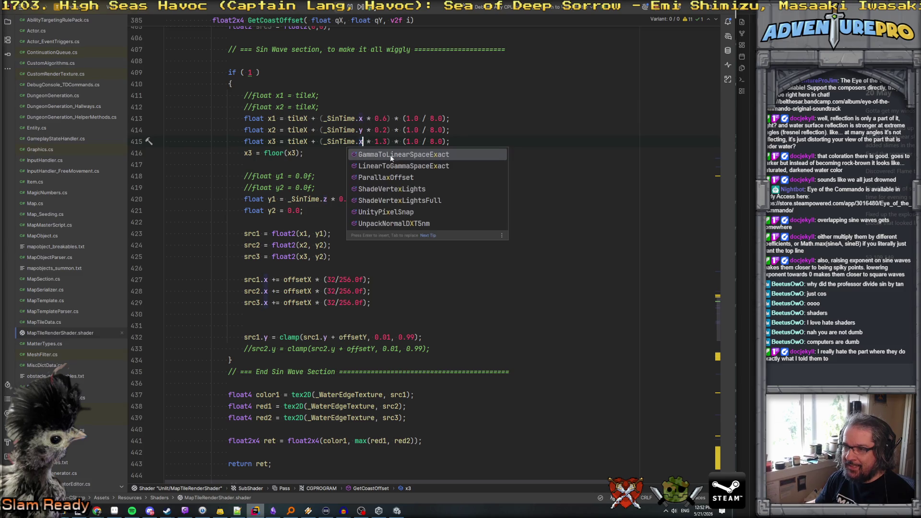
pyautogui.hotkey('alt', 'Tab')
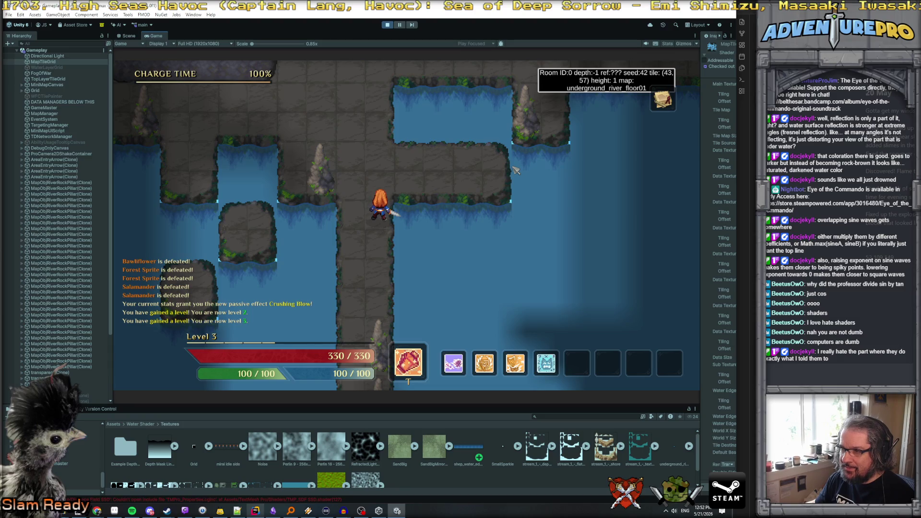
# Watch the water edges in Unity's game view, then return to the shader
pyautogui.hotkey('alt', 'Tab')
pyautogui.hotkey('alt', 'Tab')
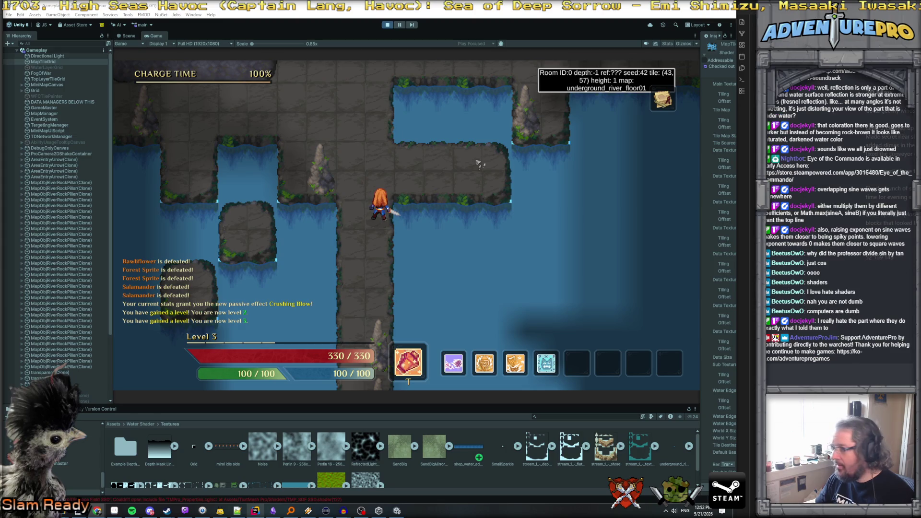
pyautogui.hotkey('alt', 'Tab')
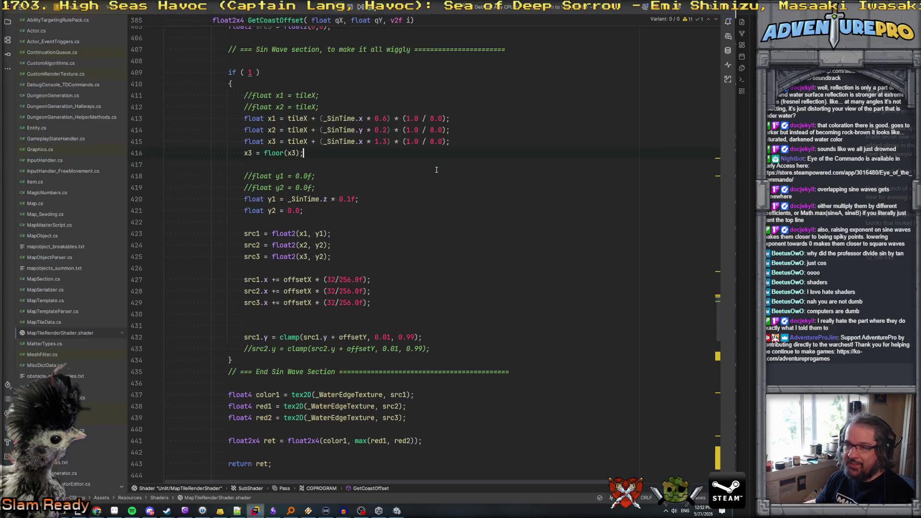
# Switch x3's sine term from _SinTime.x to _SinTime.w on line 415
pyautogui.moveTo(338, 141)
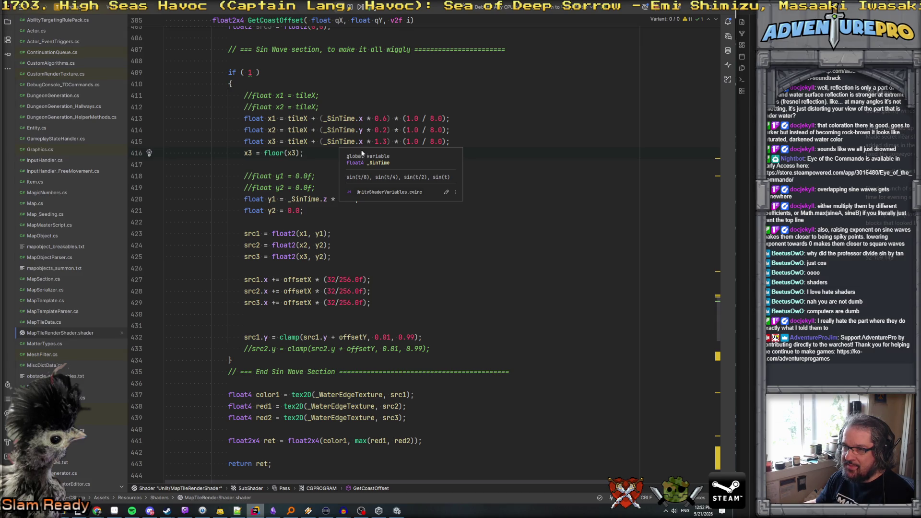
pyautogui.doubleClick(361, 142)
pyautogui.write('w')
pyautogui.press('Escape')
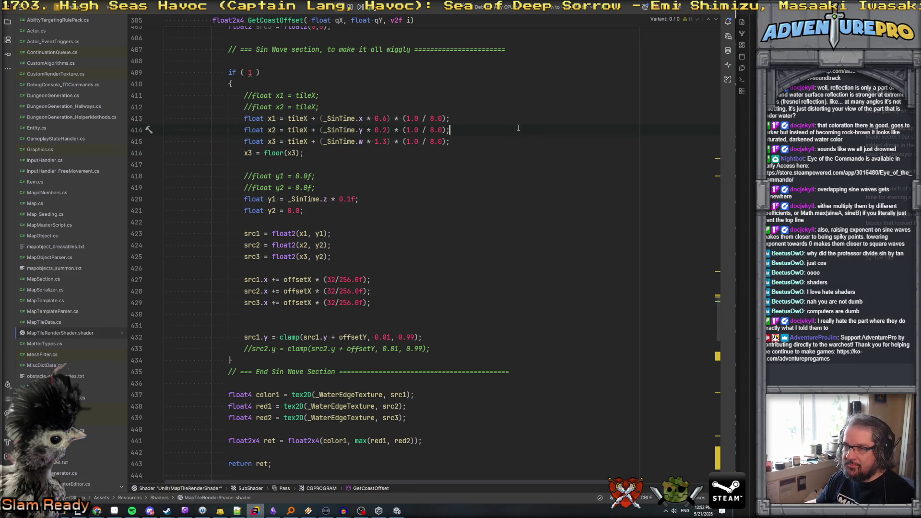
# Preview the _SinTime.w change in Unity and return to the x3 lines
pyautogui.hotkey('alt', 'Tab')
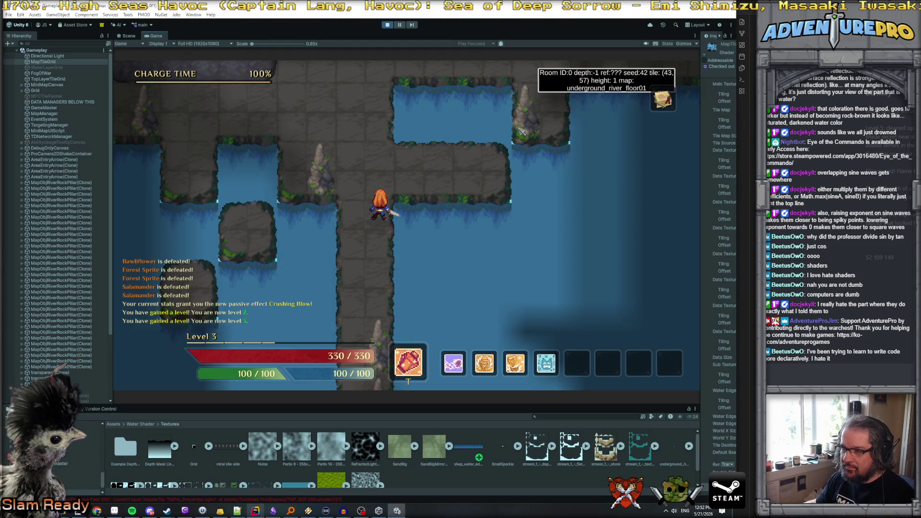
pyautogui.hotkey('alt', 'Tab')
pyautogui.click(449, 154)
pyautogui.click(451, 141)
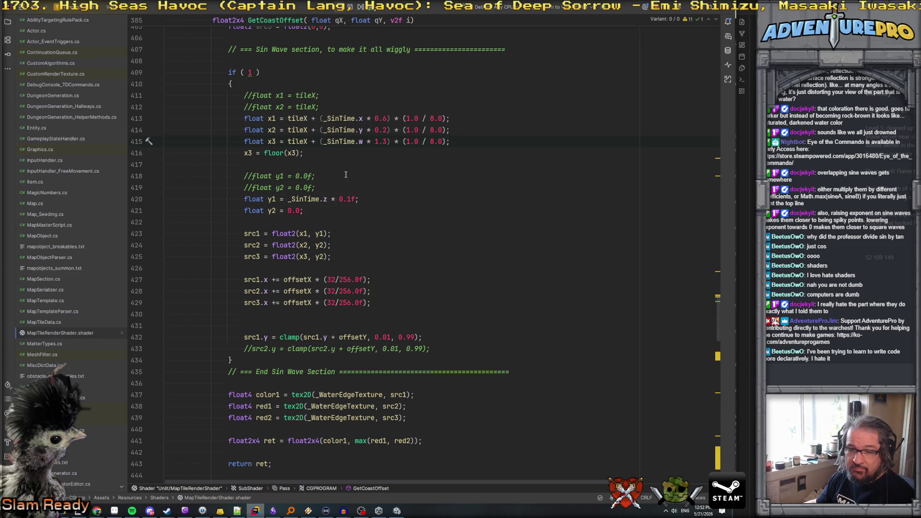
# Replace floor with modf(x3, 1.0f) on line 416 and test it in Unity
pyautogui.click(277, 153)
pyautogui.doubleClick(267, 152)
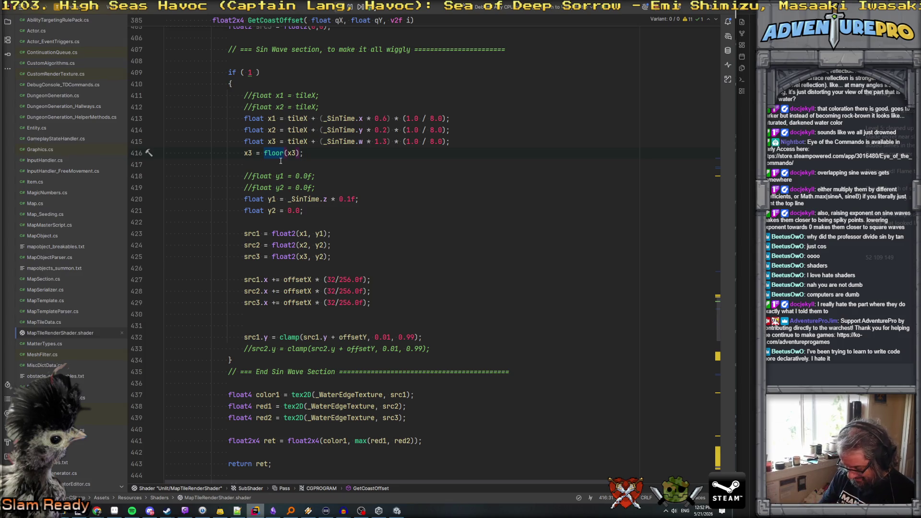
pyautogui.write('modf')
pyautogui.press('Right')
pyautogui.press('Right')
pyautogui.press('Right')
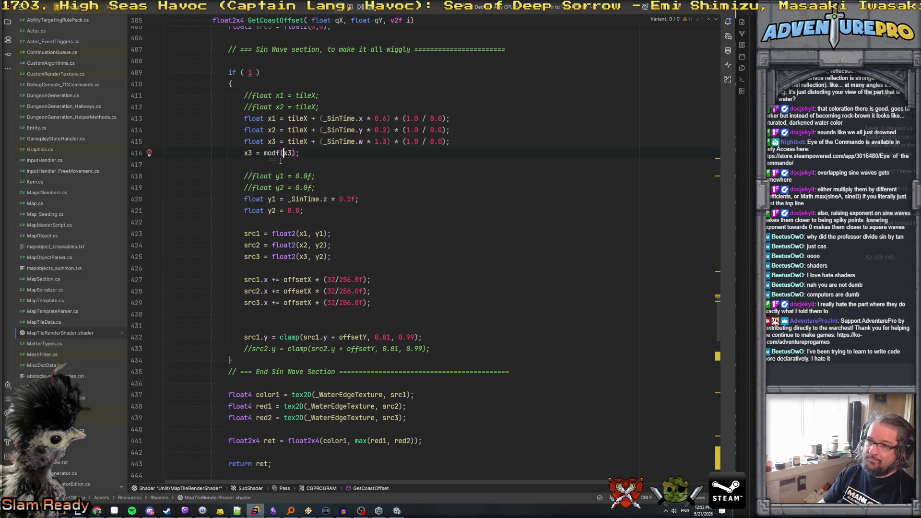
pyautogui.write(', 1.0f')
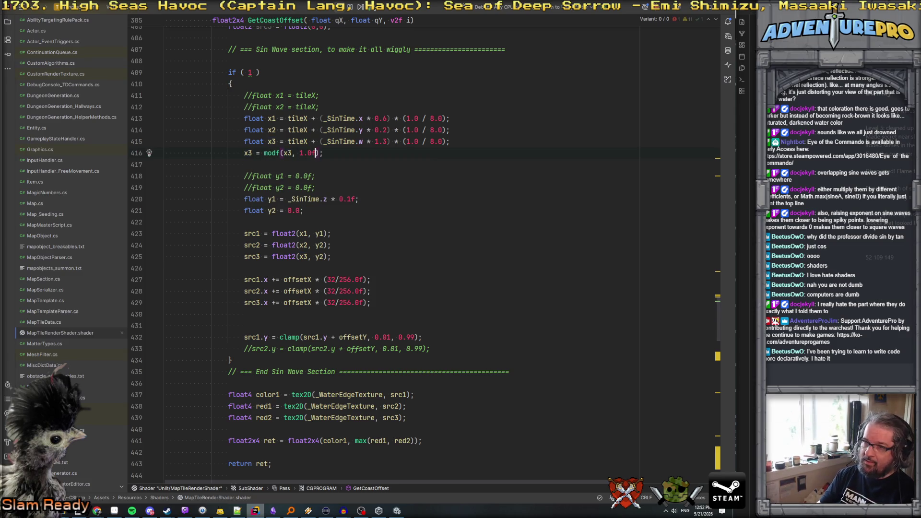
pyautogui.hotkey('alt', 'Tab')
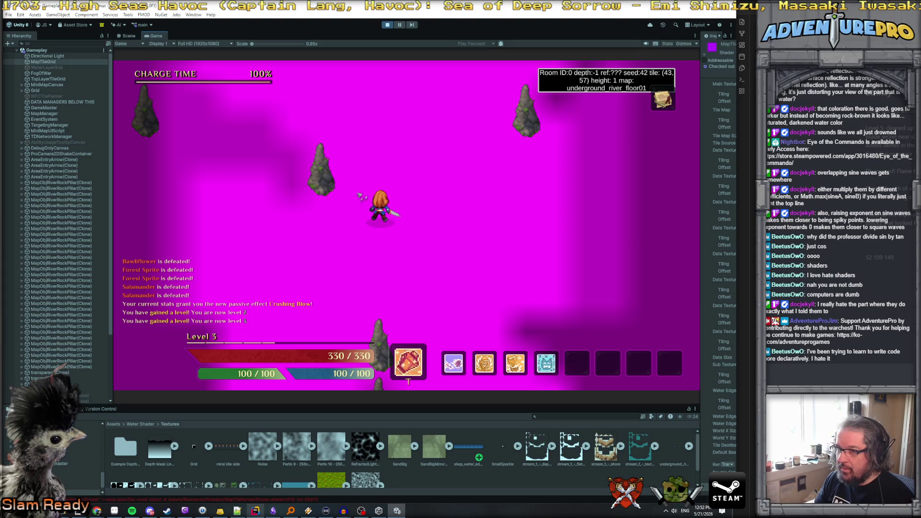
# Change modf to fmod on line 416 and confirm the water renders normally in Unity
pyautogui.hotkey('alt', 'Tab')
pyautogui.moveTo(271, 152)
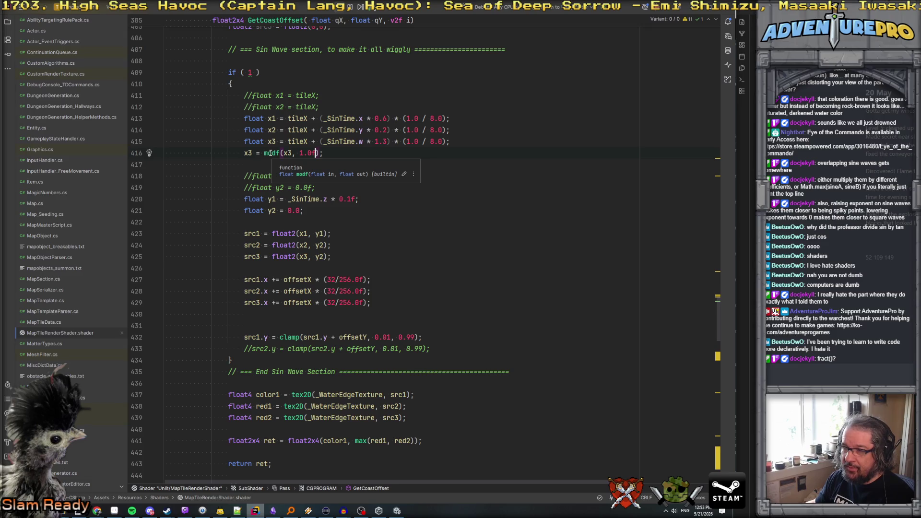
pyautogui.click(276, 152)
pyautogui.press('Delete')
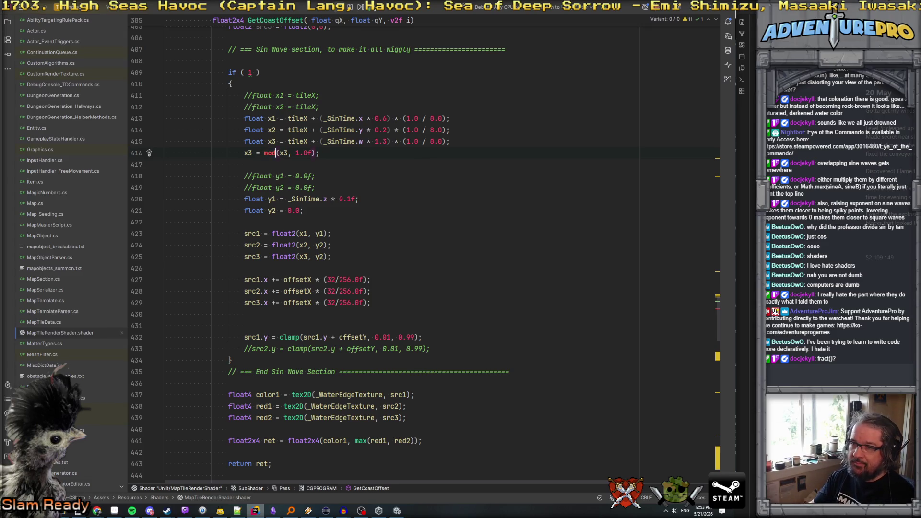
pyautogui.click(263, 152)
pyautogui.write('f')
pyautogui.click(376, 156)
pyautogui.hotkey('alt', 'Tab')
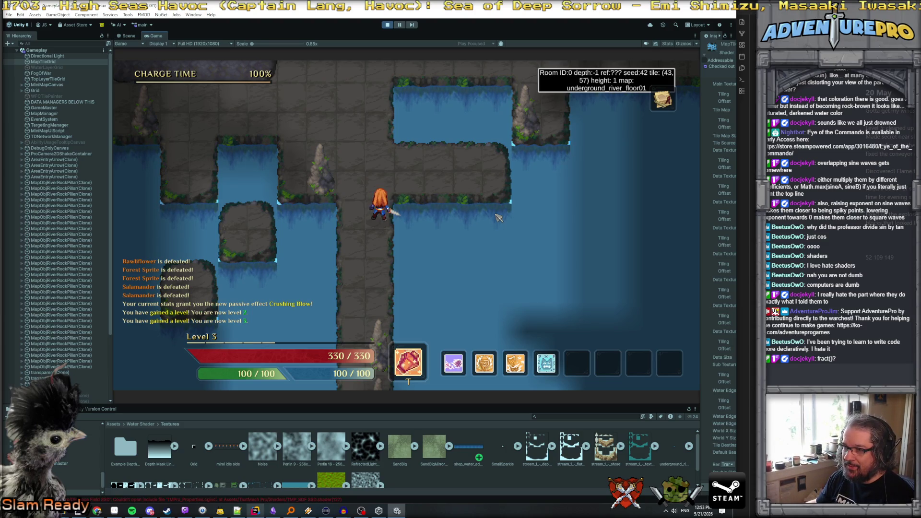
pyautogui.hotkey('alt', 'Tab')
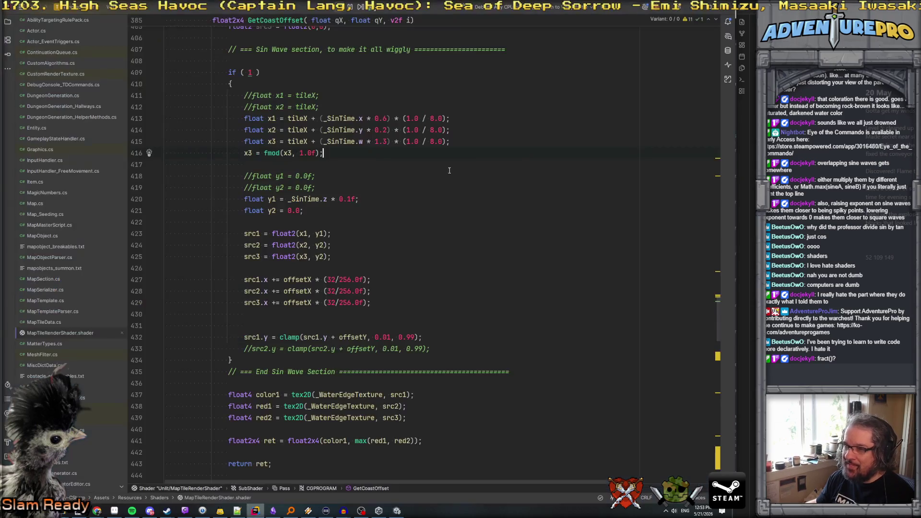
# Switch x3 back to _SinTime.z and preview it in Unity
pyautogui.doubleClick(360, 142)
pyautogui.write('z')
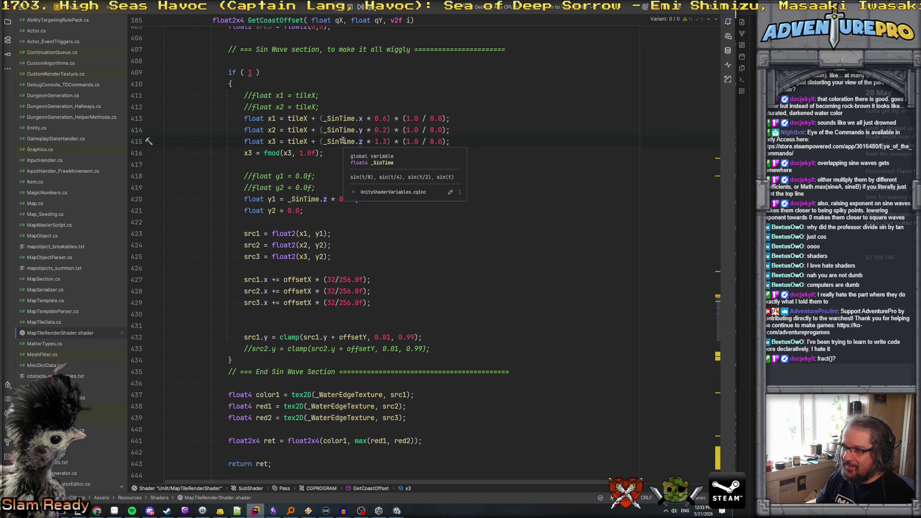
pyautogui.click(519, 120)
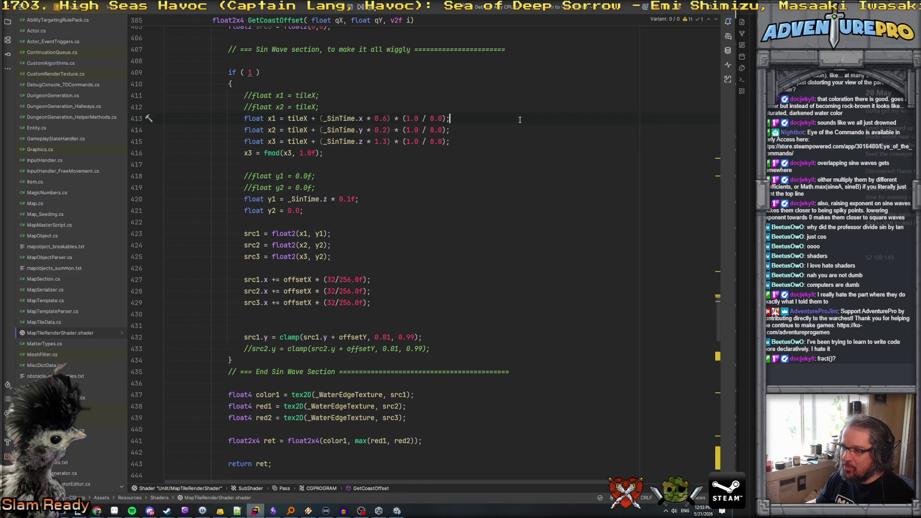
pyautogui.hotkey('alt', 'Tab')
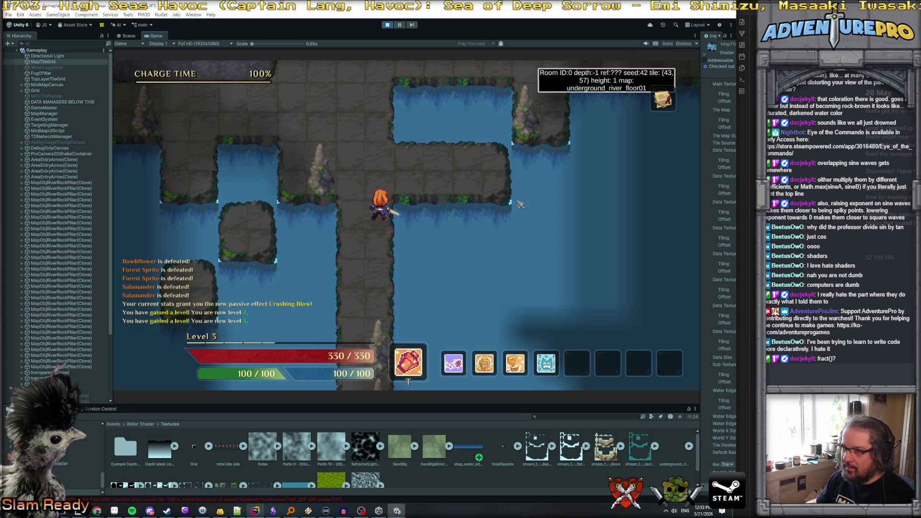
pyautogui.hotkey('alt', 'Tab')
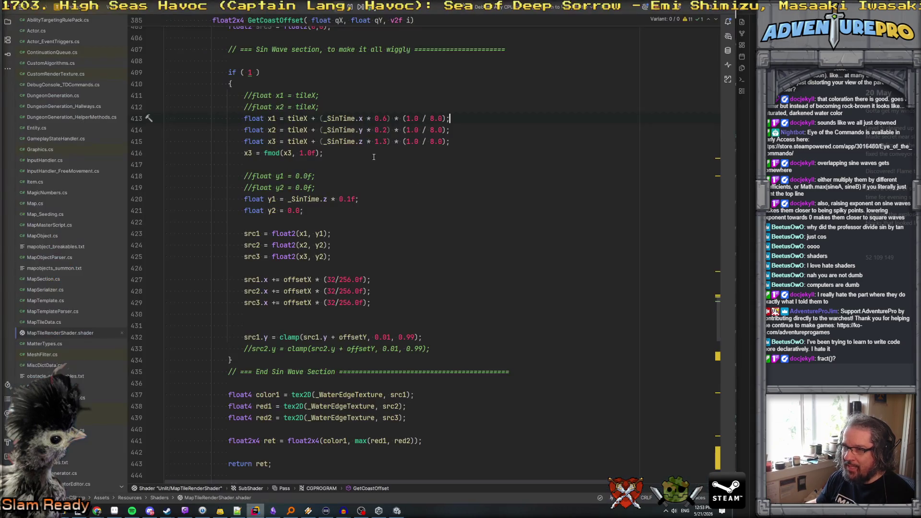
# Wrap the _SinTime.z * 1.3 term in abs and check the result in Unity
pyautogui.click(319, 141)
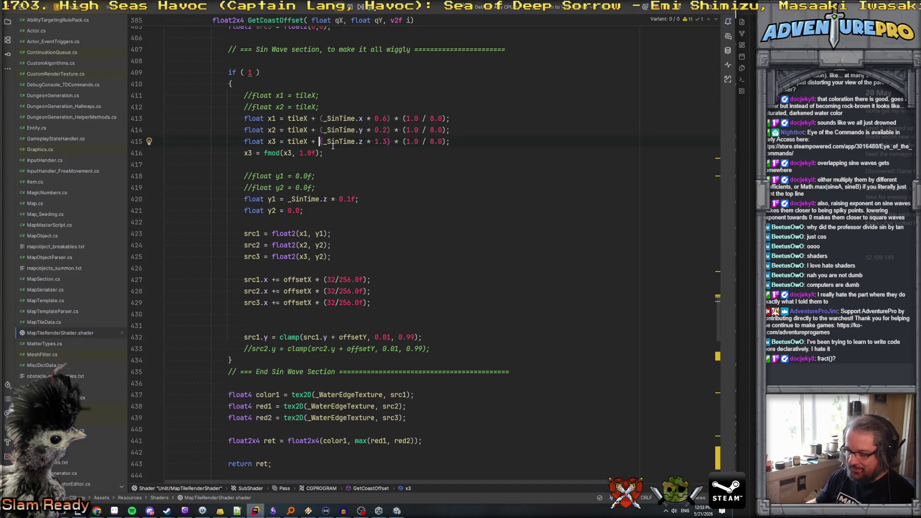
pyautogui.write('abs')
pyautogui.hotkey('alt', 'Tab')
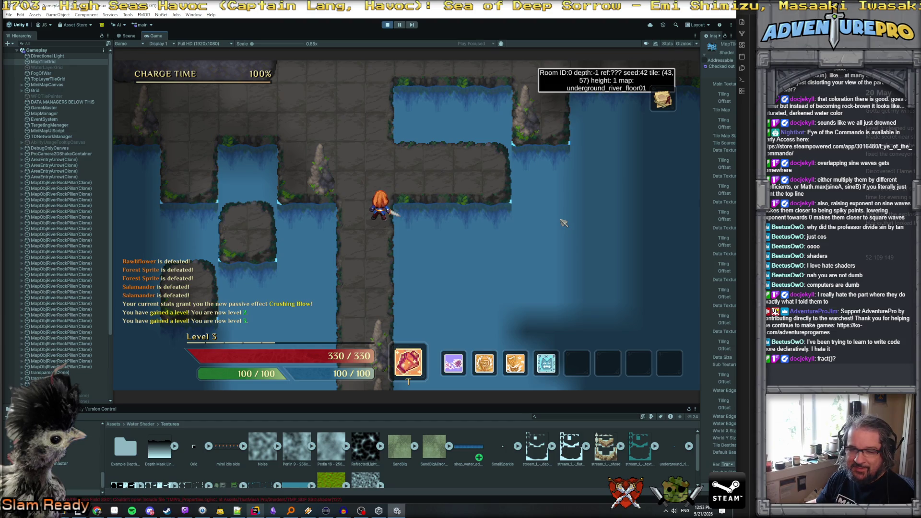
pyautogui.hotkey('alt', 'Tab')
# Replace fmod(x3, 1.0f) with frac(x3) on line 416
pyautogui.press('Delete')
pyautogui.press('BackSpace')
pyautogui.press('BackSpace')
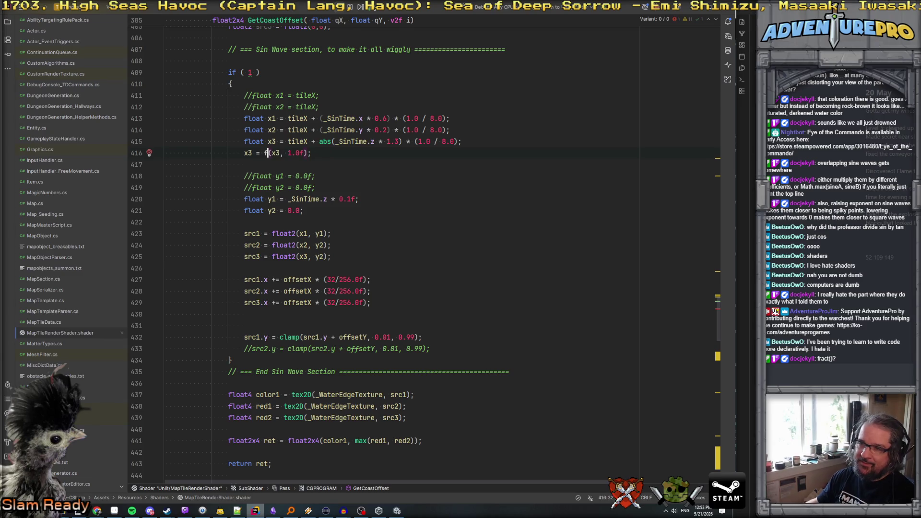
pyautogui.write('ract')
pyautogui.press('Tab')
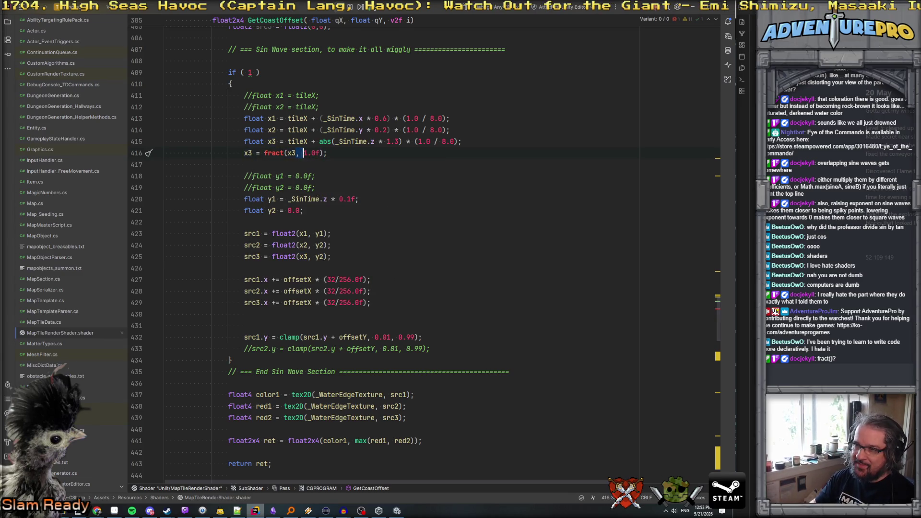
pyautogui.hotkey('ctrl', 'shift', 'Right')
pyautogui.press('BackSpace')
pyautogui.press('BackSpace')
pyautogui.press('BackSpace')
pyautogui.click(280, 153)
pyautogui.press('BackSpace')
# Rewrite line 415's sine term as abs((_SinTime.z + 1.0f) * 1.3), then switch to Unity
pyautogui.click(321, 141)
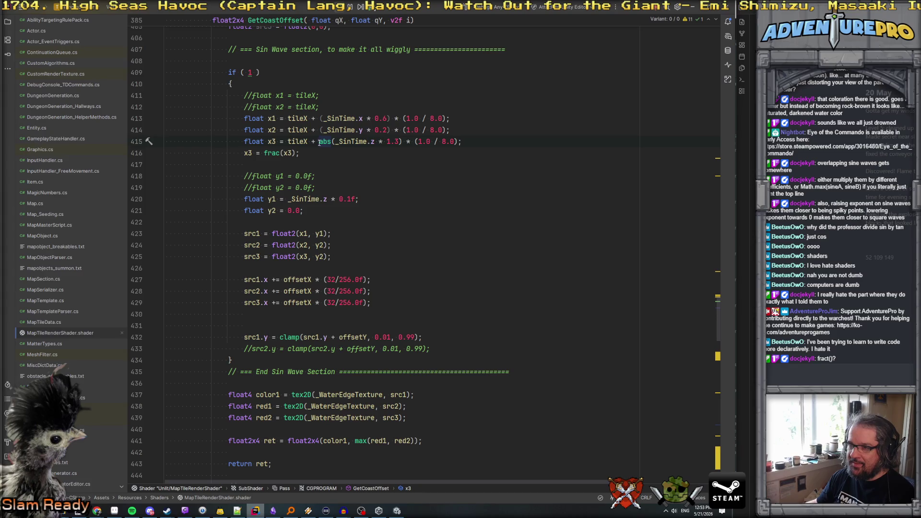
pyautogui.click(336, 142)
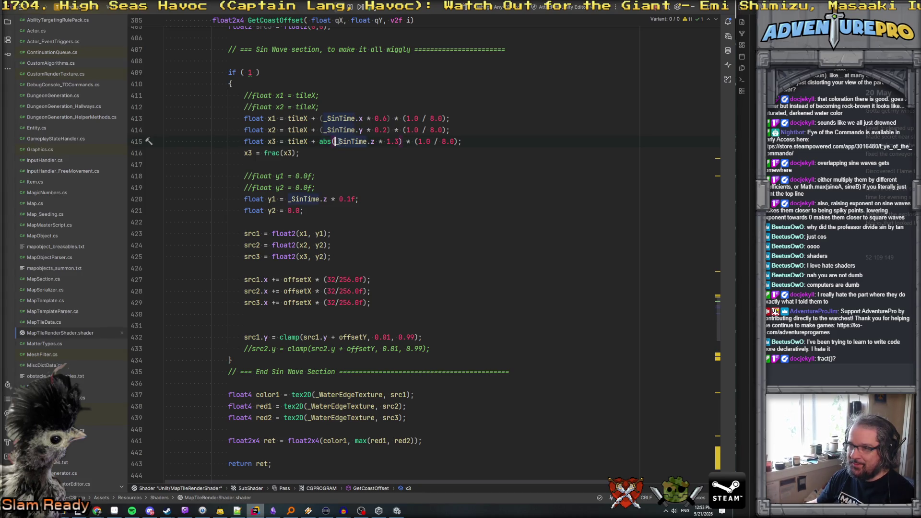
pyautogui.write('(')
pyautogui.click(378, 141)
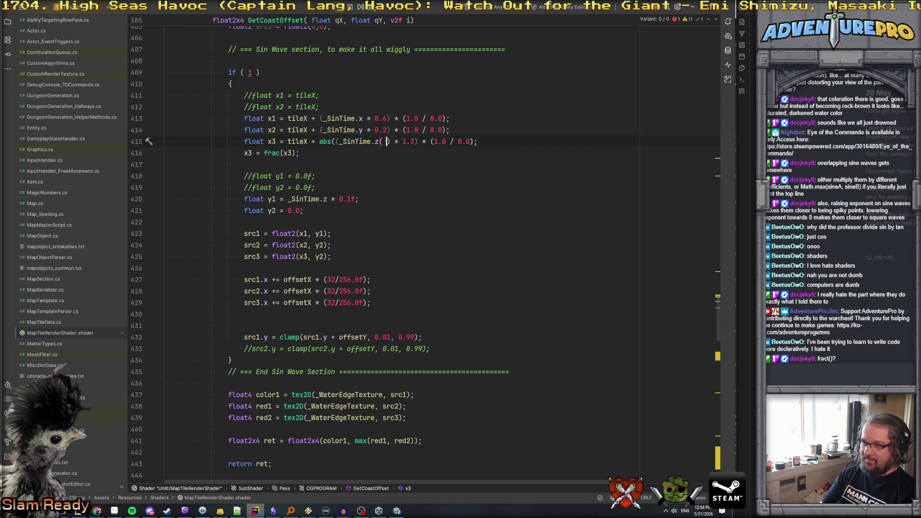
pyautogui.write('* 2')
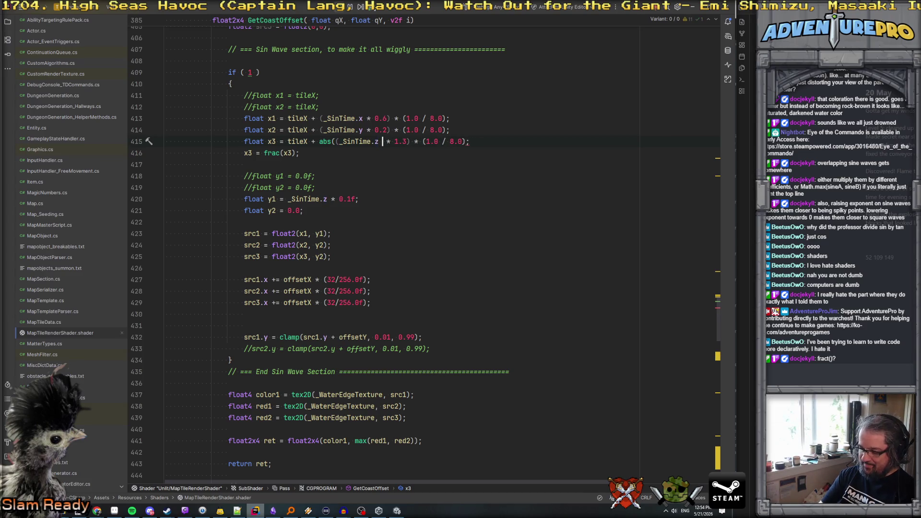
pyautogui.press('BackSpace')
pyautogui.write('1')
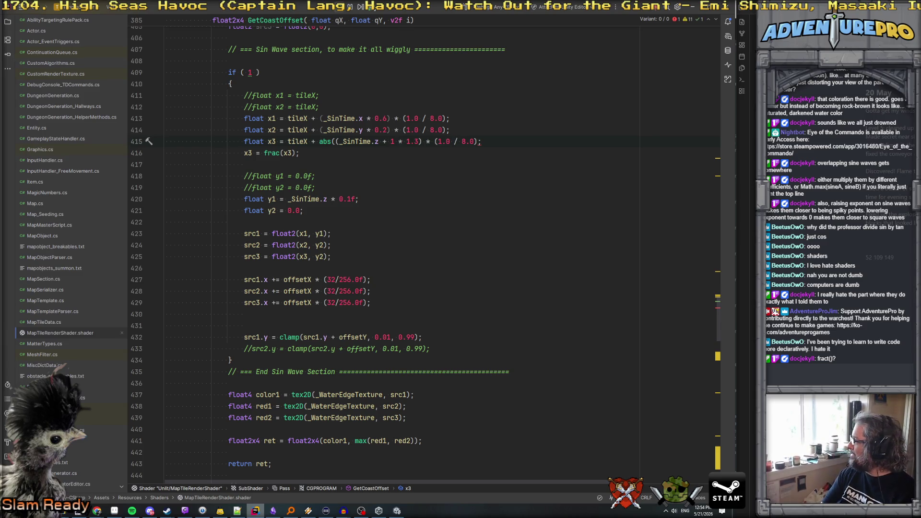
pyautogui.write('.04')
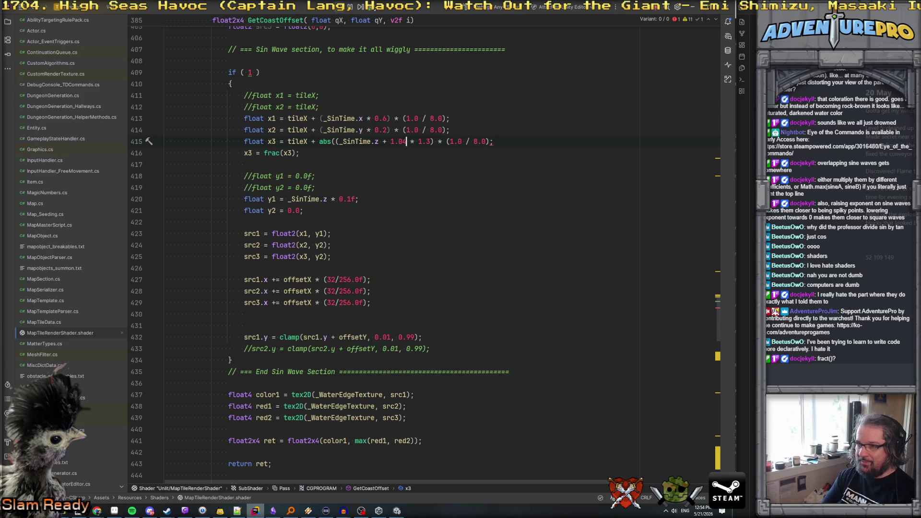
pyautogui.write(')')
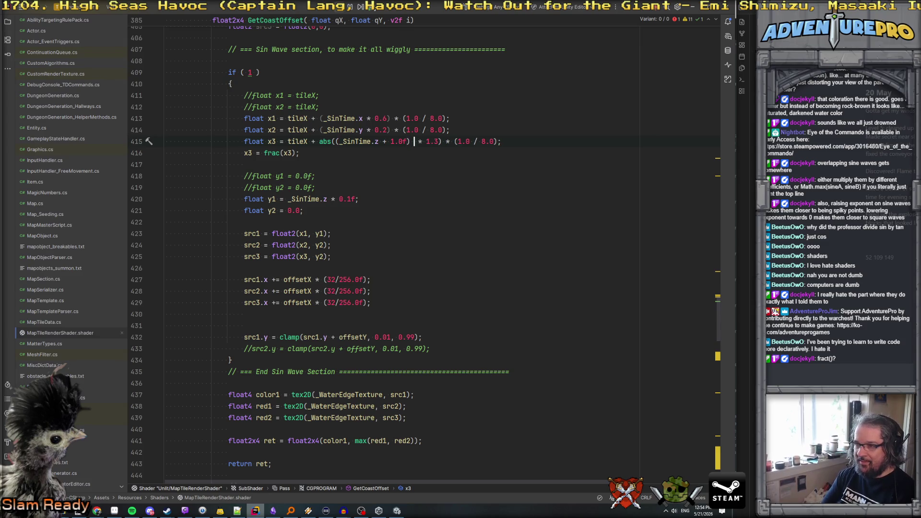
pyautogui.press('BackSpace')
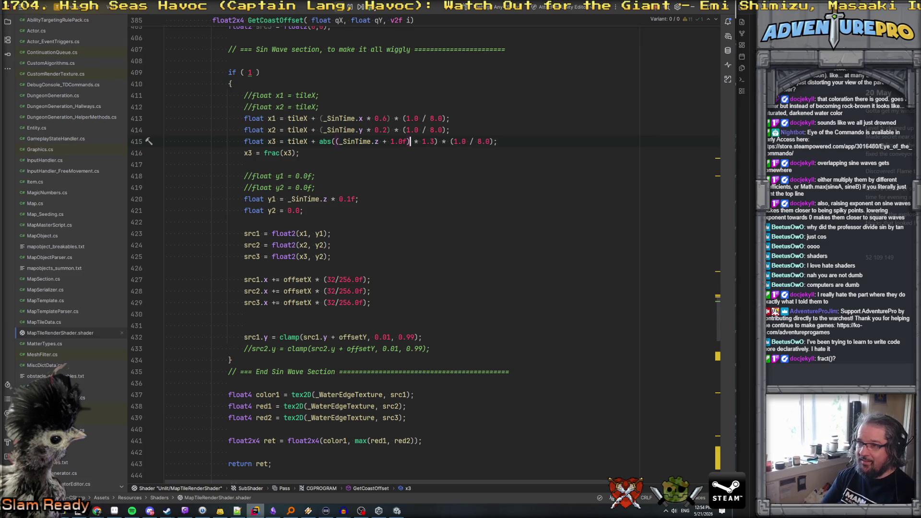
pyautogui.click(320, 146)
pyautogui.hotkey('alt', 'Tab')
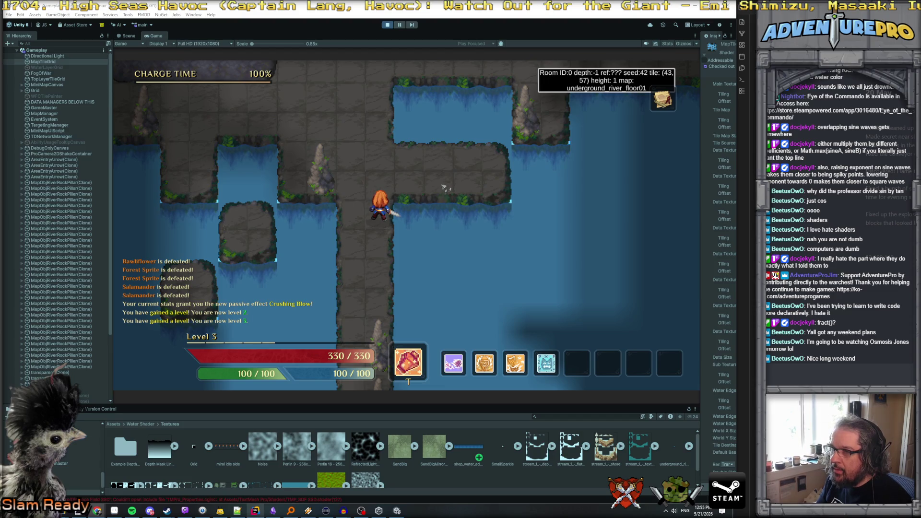
# Watch the updated water edges in Play mode, then bring up the water sprite in Aseprite
pyautogui.click(114, 511)
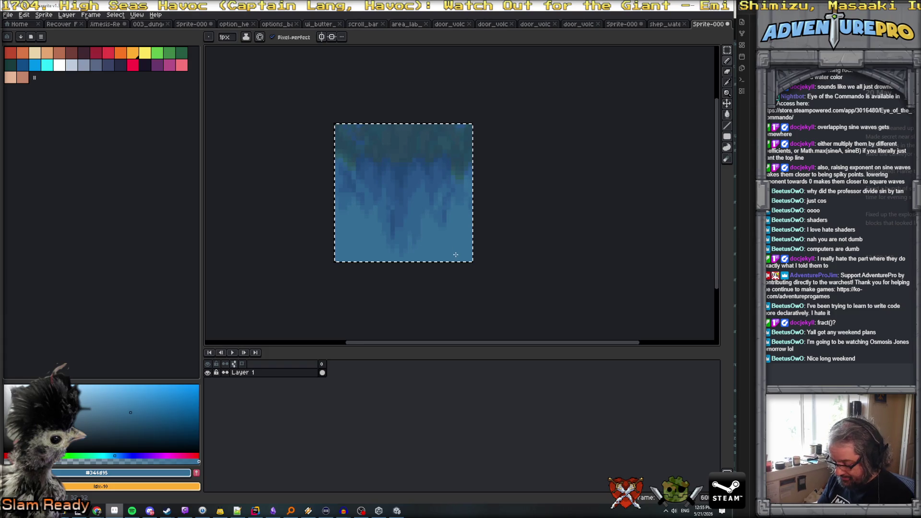
# Zoom in, sample the base blue and paint over the darker pixels below the drips
pyautogui.scroll(1, 443, 255)
pyautogui.scroll(1, 444, 255)
pyautogui.keyDown('alt'); pyautogui.click(339, 241); pyautogui.keyUp('alt')
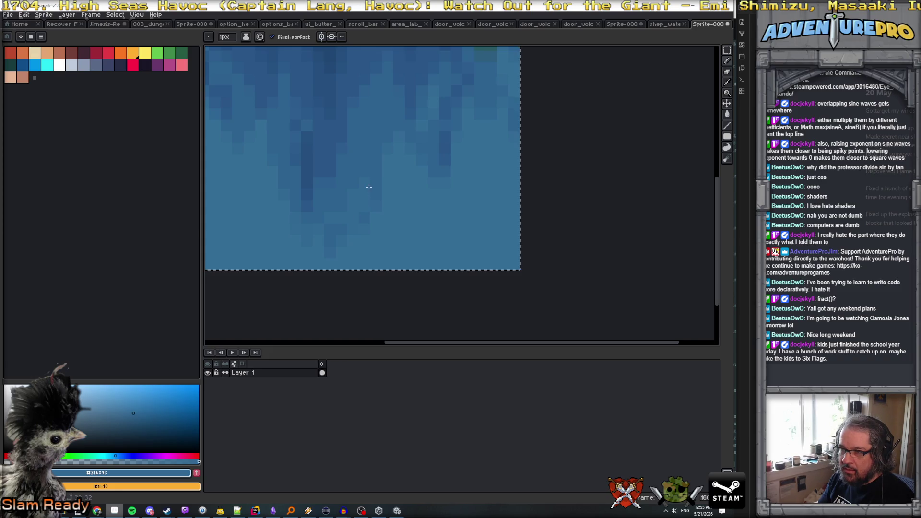
pyautogui.keyDown('alt'); pyautogui.click(365, 249); pyautogui.keyUp('alt')
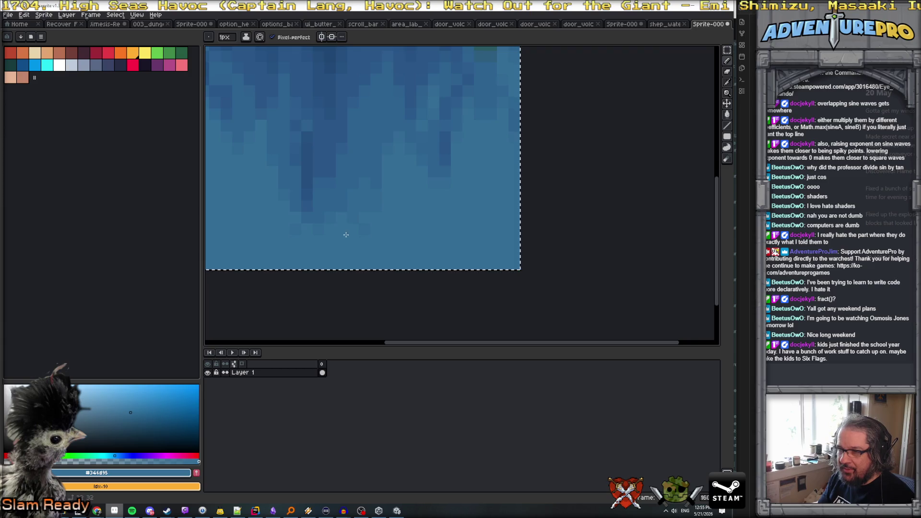
pyautogui.moveTo(372, 193)
pyautogui.mouseDown()
pyautogui.moveTo(323, 231)
pyautogui.moveTo(278, 214)
pyautogui.mouseUp()
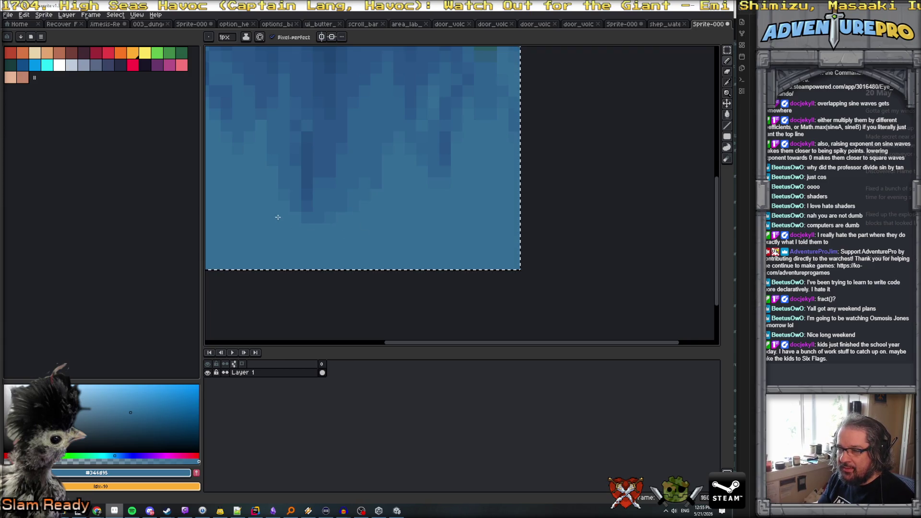
pyautogui.scroll(-5, 333, 212)
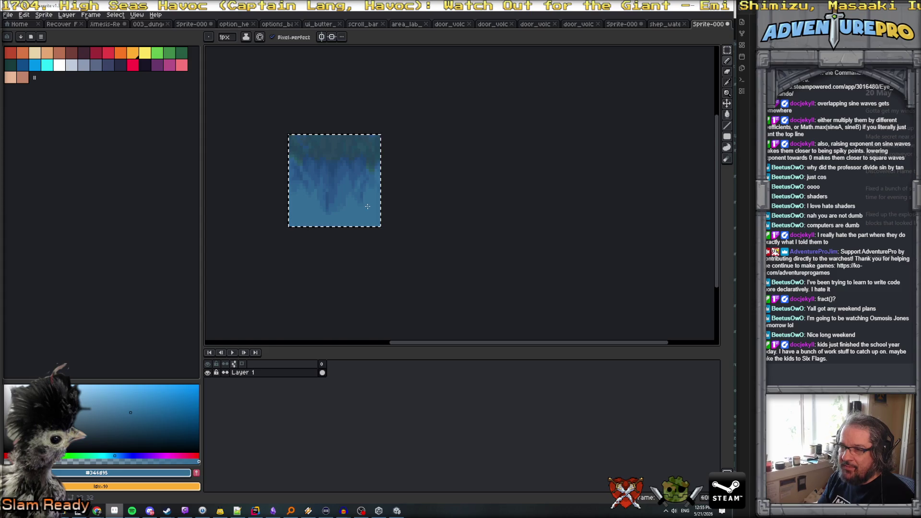
pyautogui.press('i')
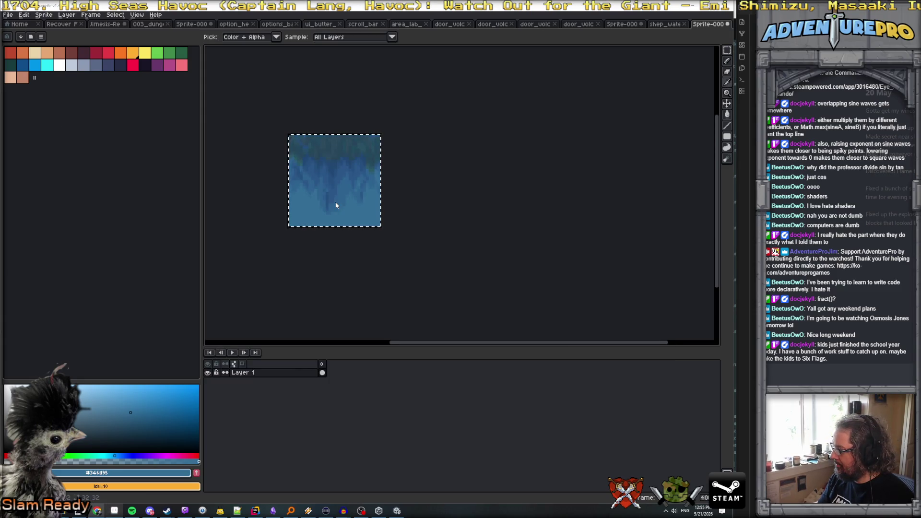
pyautogui.press('b')
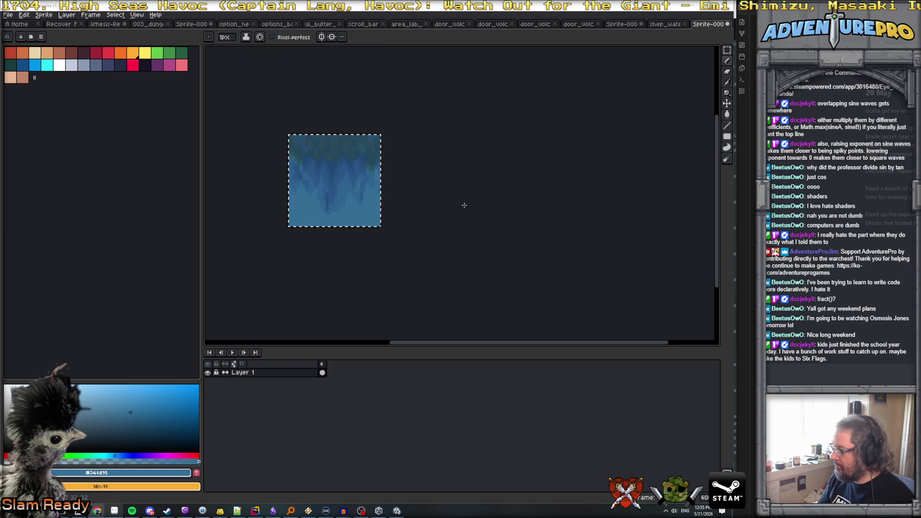
# Paste the copied 32×32 tile into the first two slots of the water strip
pyautogui.press('v')
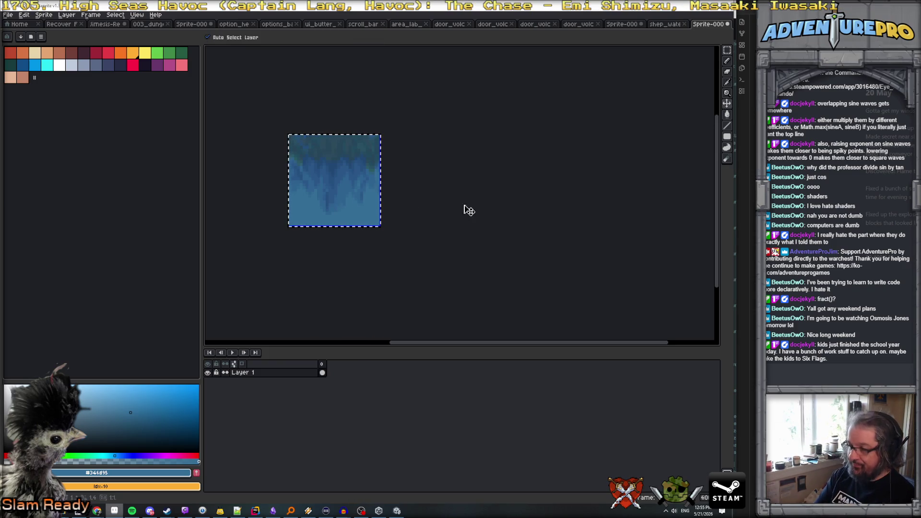
pyautogui.press('b')
pyautogui.hotkey('ctrl', 'shift', 'Tab')
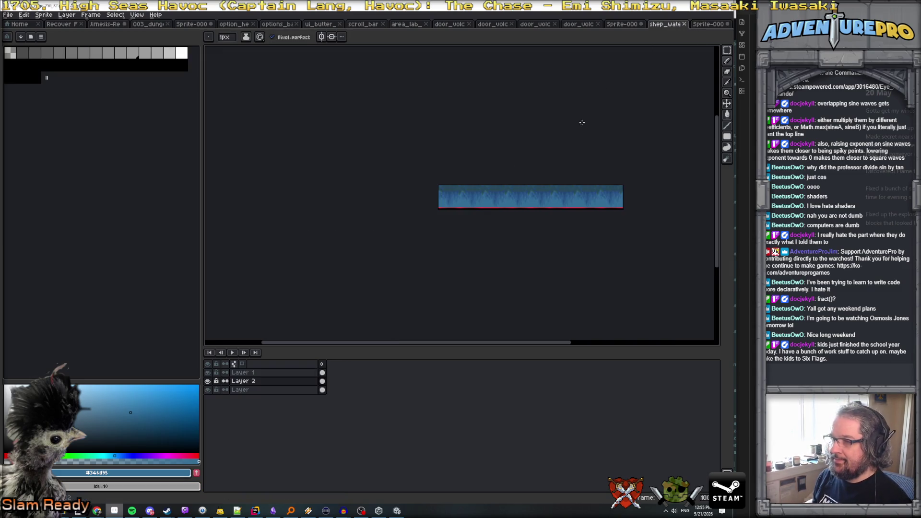
pyautogui.scroll(1, 408, 228)
pyautogui.hotkey('ctrl', 'v')
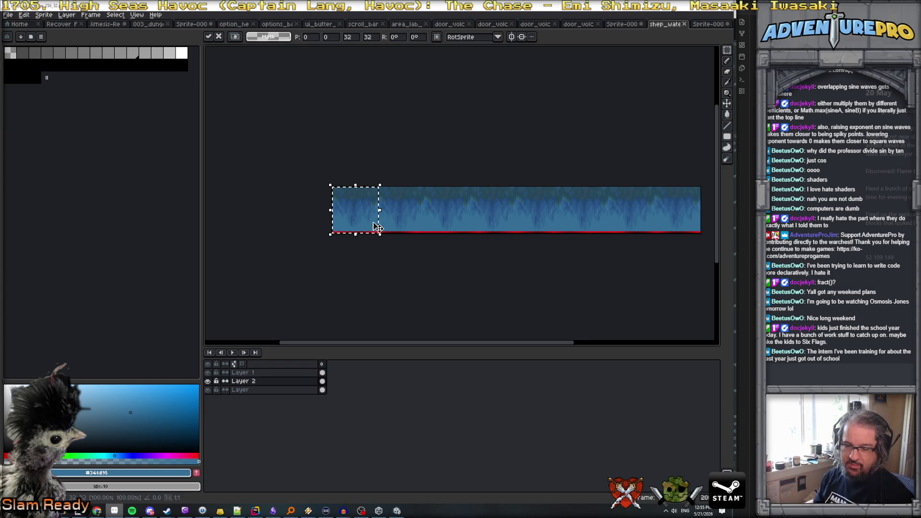
pyautogui.click(418, 207)
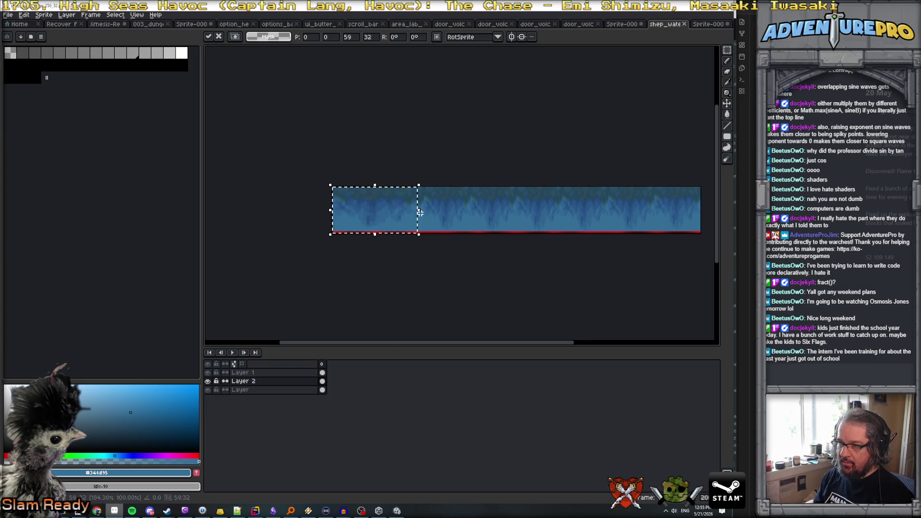
pyautogui.hotkey('ctrl', 'v')
pyautogui.moveTo(376, 217)
pyautogui.mouseDown()
pyautogui.moveTo(434, 218)
pyautogui.moveTo(416, 221)
pyautogui.mouseUp()
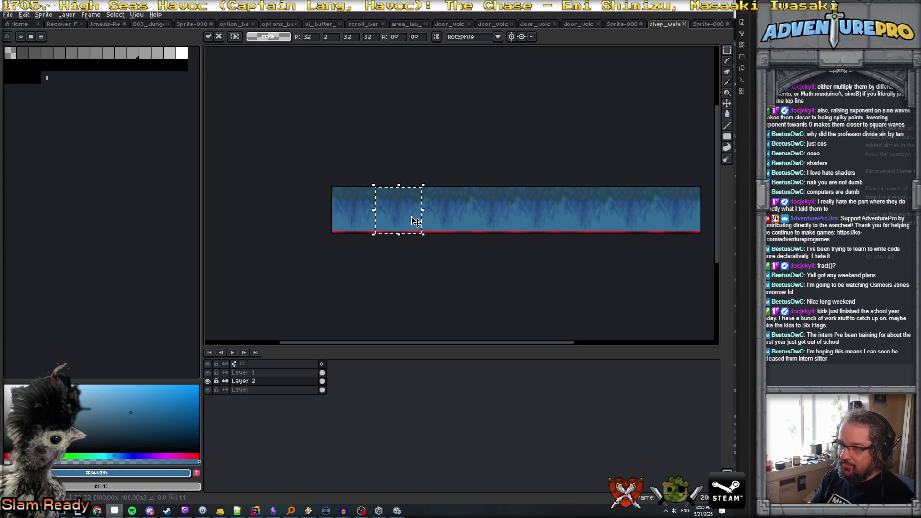
pyautogui.hotkey('ctrl', 'd')
# Set the grid to 32×32 cells in Grid Settings
pyautogui.click(137, 15)
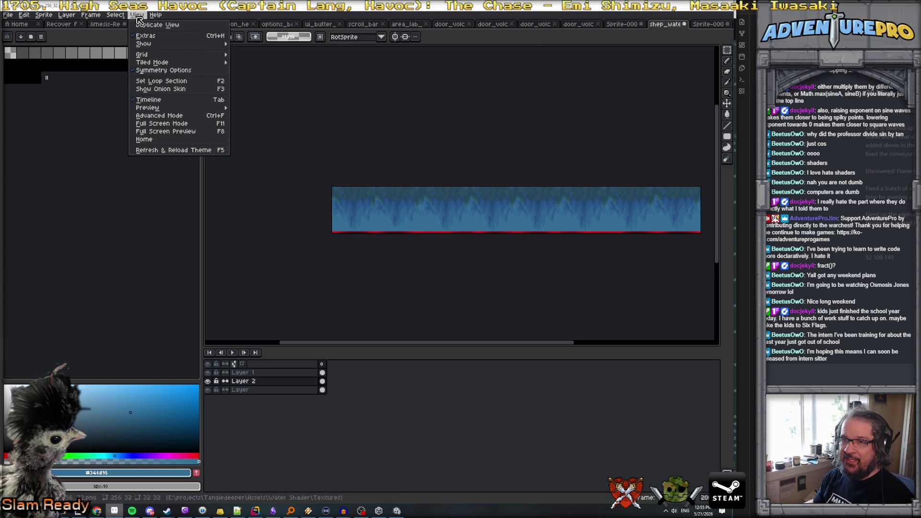
pyautogui.moveTo(144, 54)
pyautogui.click(255, 55)
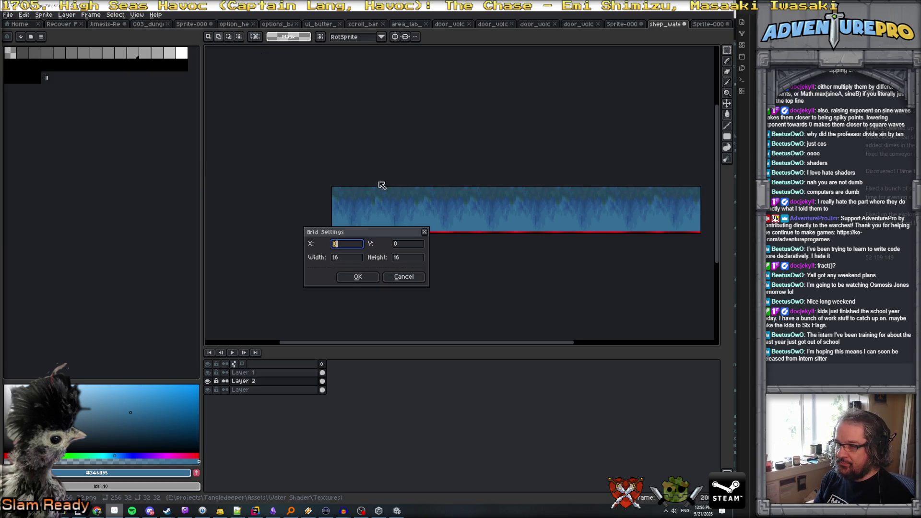
pyautogui.press('Tab')
pyautogui.press('Tab')
pyautogui.press('Tab')
pyautogui.hotkey('shift', 'Tab')
pyautogui.write('32')
pyautogui.press('Tab')
pyautogui.write('3')
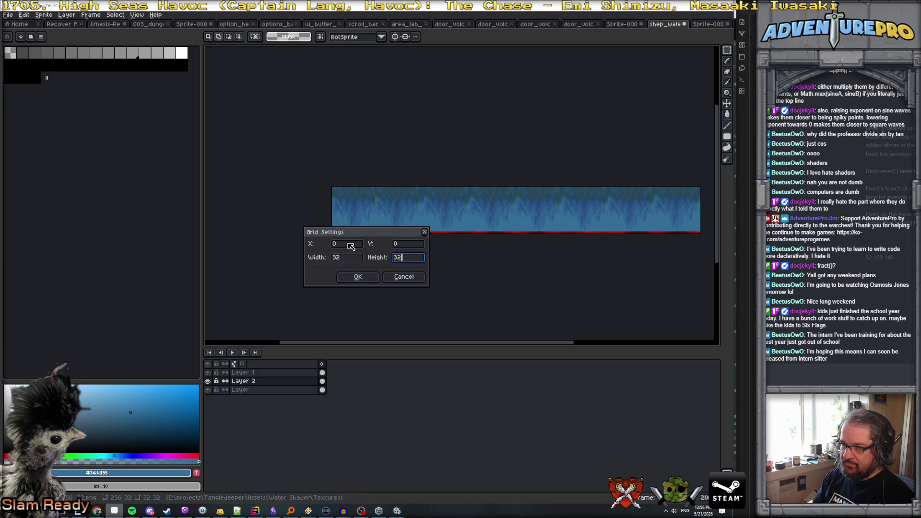
pyautogui.click(357, 276)
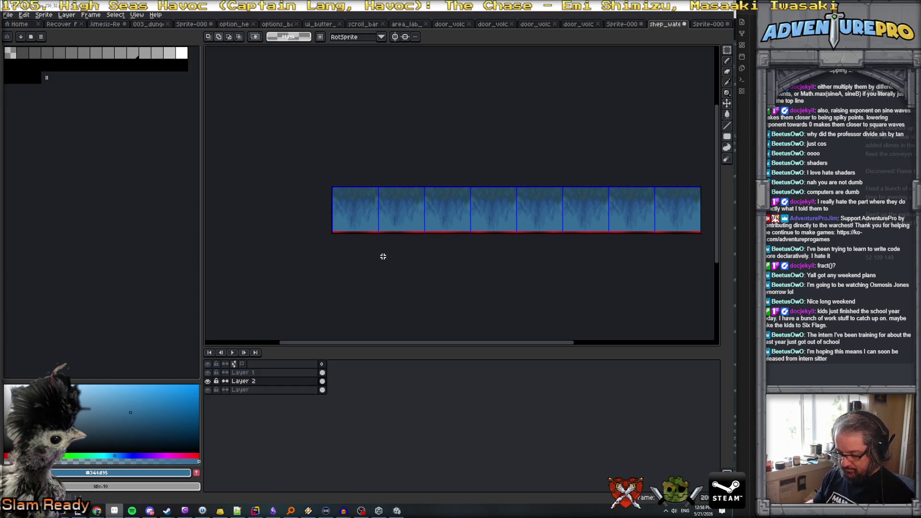
# Paste the piece again and slide it cell by cell along the strip
pyautogui.hotkey('ctrl', 'v')
pyautogui.moveTo(366, 218); pyautogui.dragTo(442, 222)
pyautogui.press('Escape')
pyautogui.press('Escape')
pyautogui.moveTo(384, 219); pyautogui.dragTo(494, 220)
pyautogui.press('Escape')
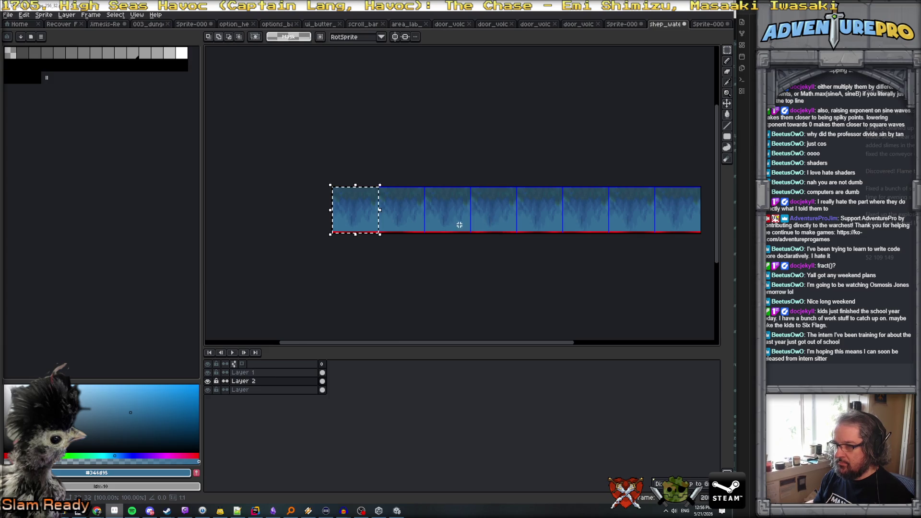
pyautogui.moveTo(366, 219); pyautogui.dragTo(537, 226)
pyautogui.press('Escape')
pyautogui.moveTo(367, 220); pyautogui.dragTo(592, 229)
pyautogui.moveTo(562, 235)
pyautogui.mouseDown()
pyautogui.moveTo(389, 213)
pyautogui.moveTo(618, 234)
pyautogui.moveTo(376, 214)
pyautogui.moveTo(678, 226)
pyautogui.moveTo(662, 257)
pyautogui.mouseUp()
# Commit the move and save the strip as PNG
pyautogui.press('Return')
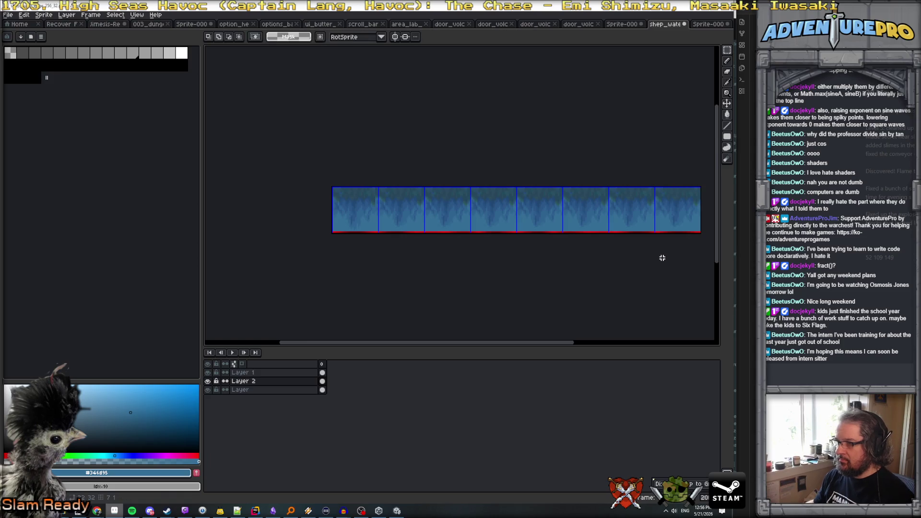
pyautogui.hotkey('ctrl', 's')
pyautogui.click(341, 297)
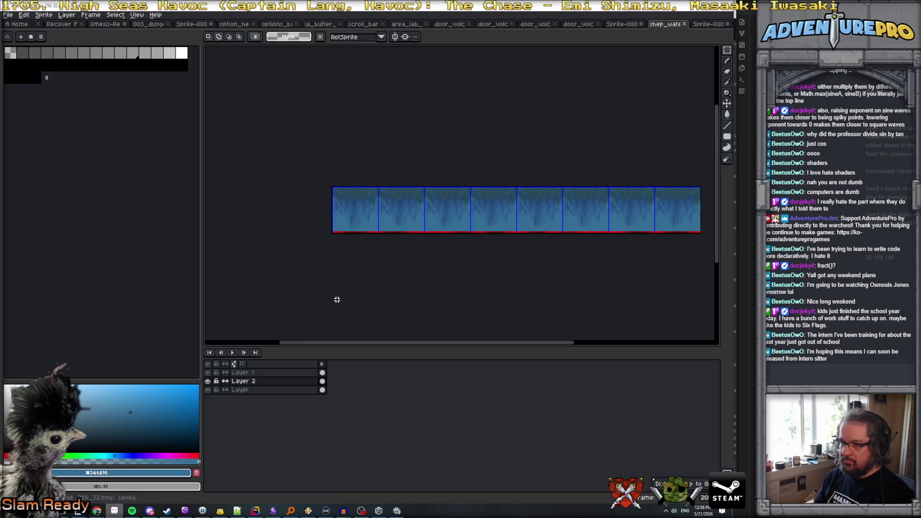
pyautogui.hotkey('alt', 'Tab')
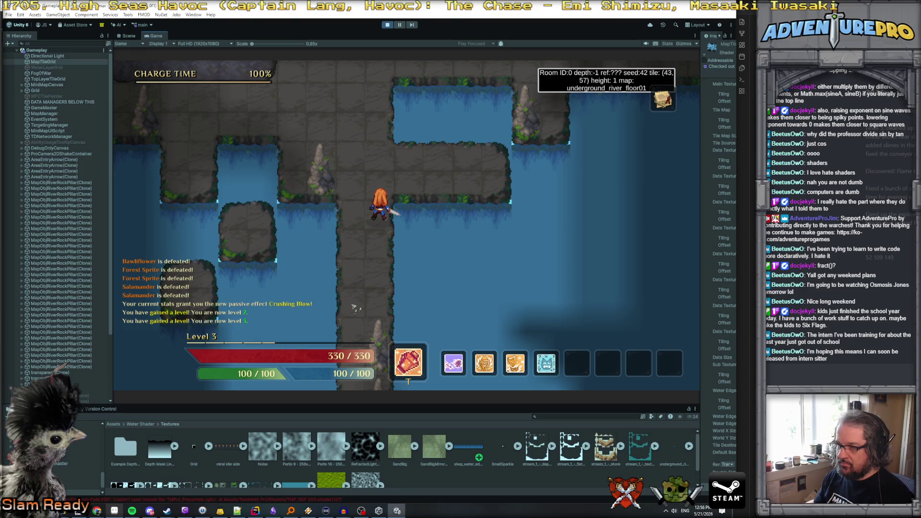
# Check the Unity game view, then bring the shader code in Rider to the front
pyautogui.hotkey('alt', 'Tab')
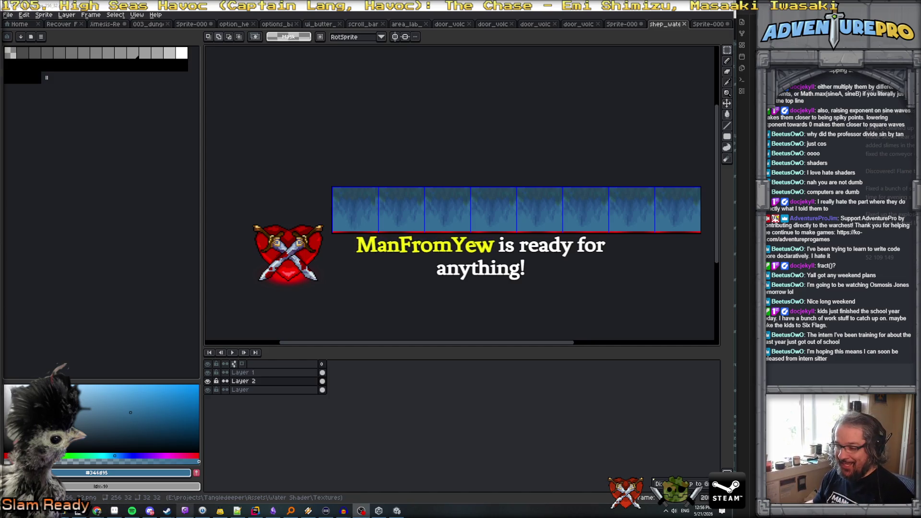
pyautogui.click(256, 511)
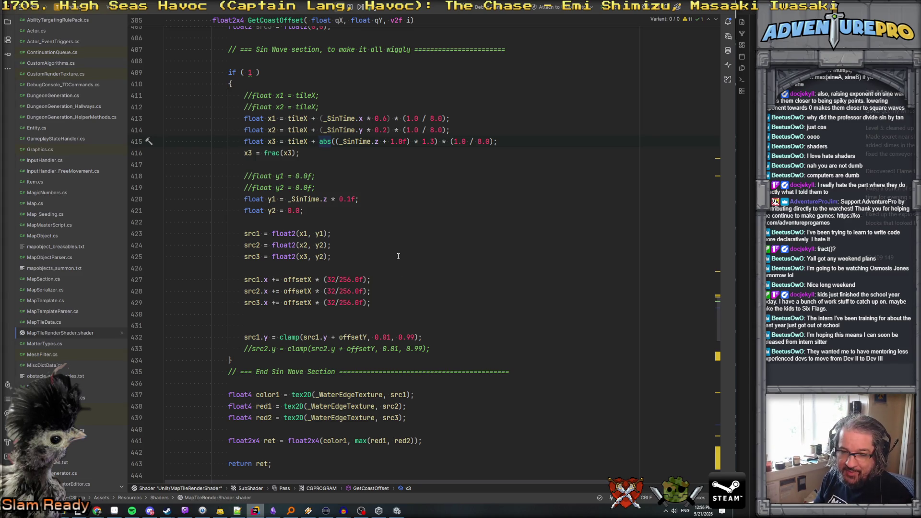
# Raise the underUV.y clamp maximum on line 535 from 0.9 to 0.95, then return to Unity
pyautogui.scroll(-3, 396, 254)
pyautogui.scroll(-19, 410, 255)
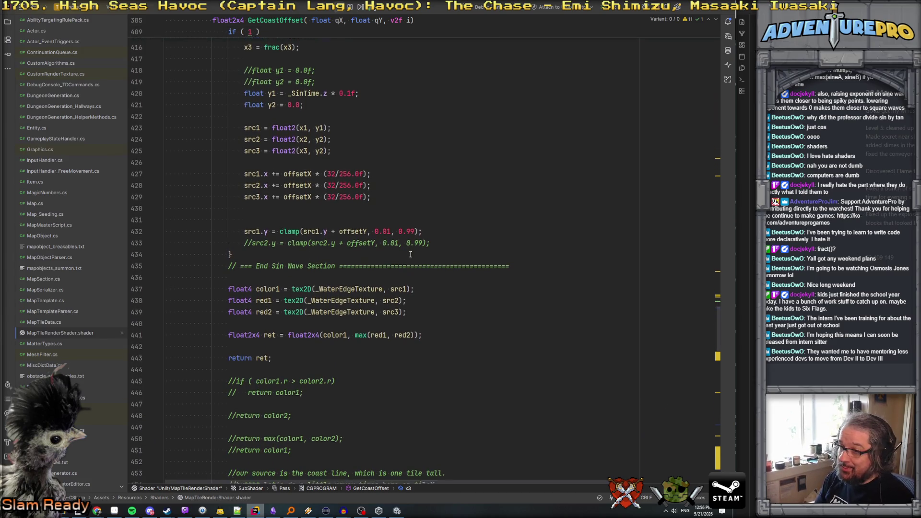
pyautogui.scroll(-10, 411, 254)
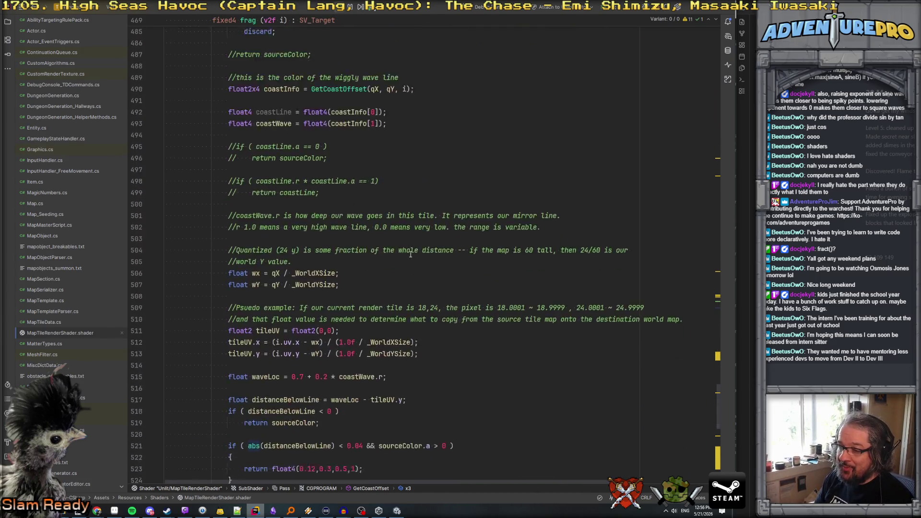
pyautogui.scroll(-3, 403, 264)
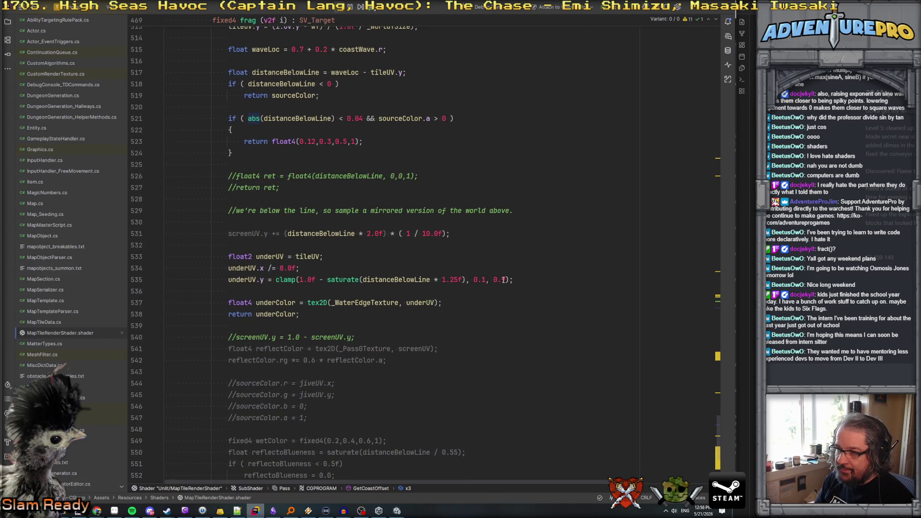
pyautogui.write('5')
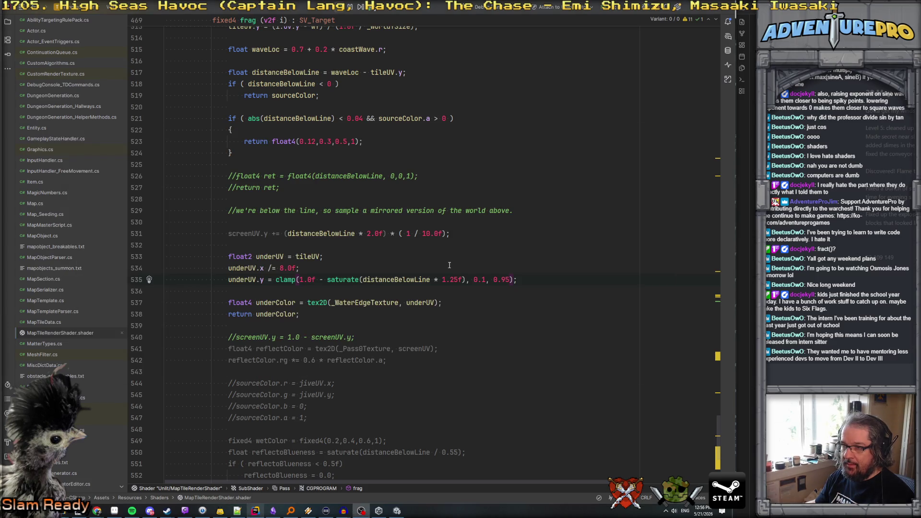
pyautogui.hotkey('alt', 'Tab')
pyautogui.hotkey('alt', 'Tab')
pyautogui.hotkey('alt', 'Tab')
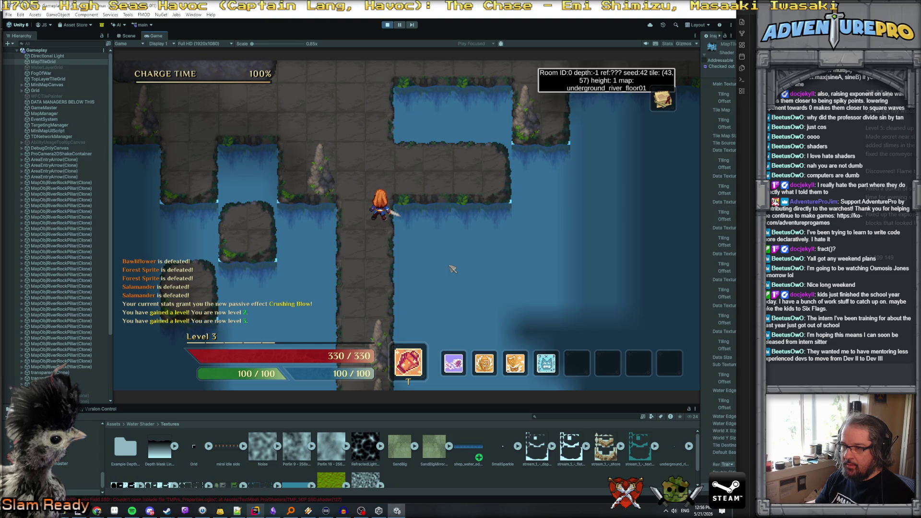
# Compare the shader and the running Unity level, then bring Aseprite's water strip forward
pyautogui.hotkey('alt', 'Tab')
pyautogui.hotkey('alt', 'Tab')
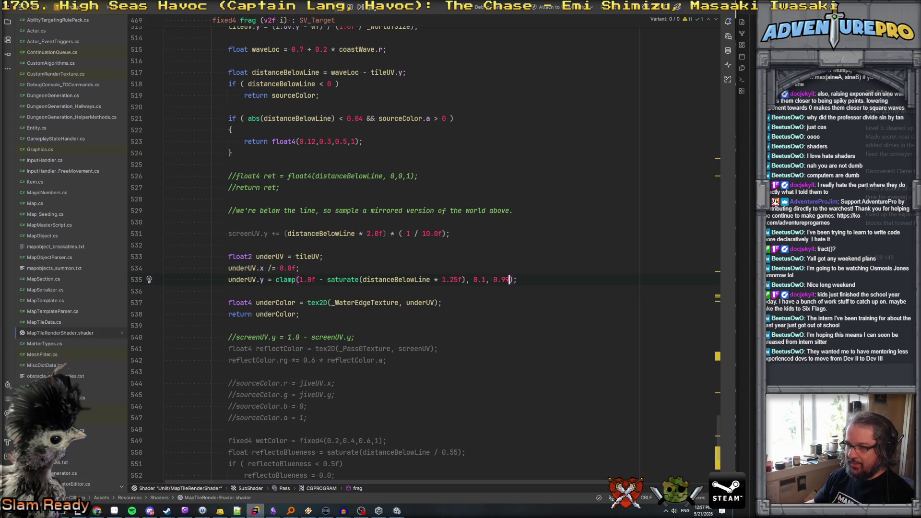
pyautogui.hotkey('alt', 'Tab')
pyautogui.hotkey('alt', 'Tab')
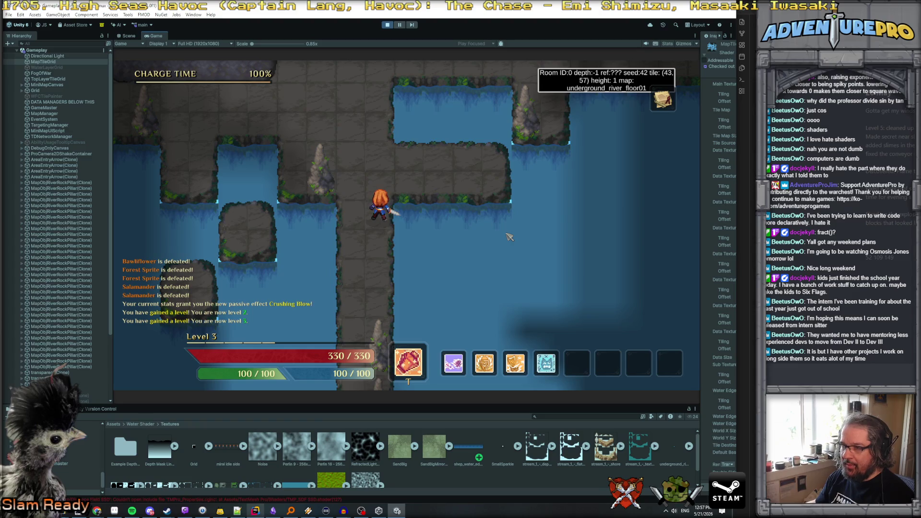
pyautogui.hotkey('alt', 'Tab')
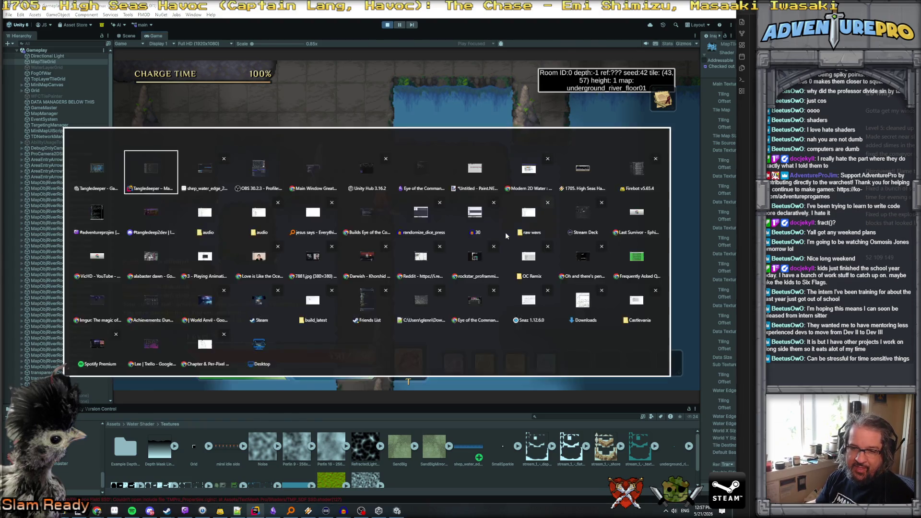
pyautogui.hotkey('alt', 'Tab')
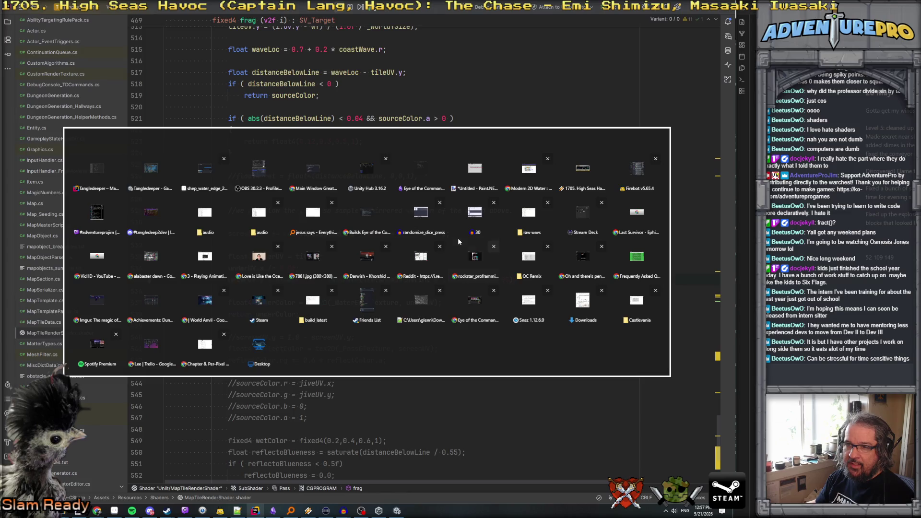
pyautogui.click(458, 238)
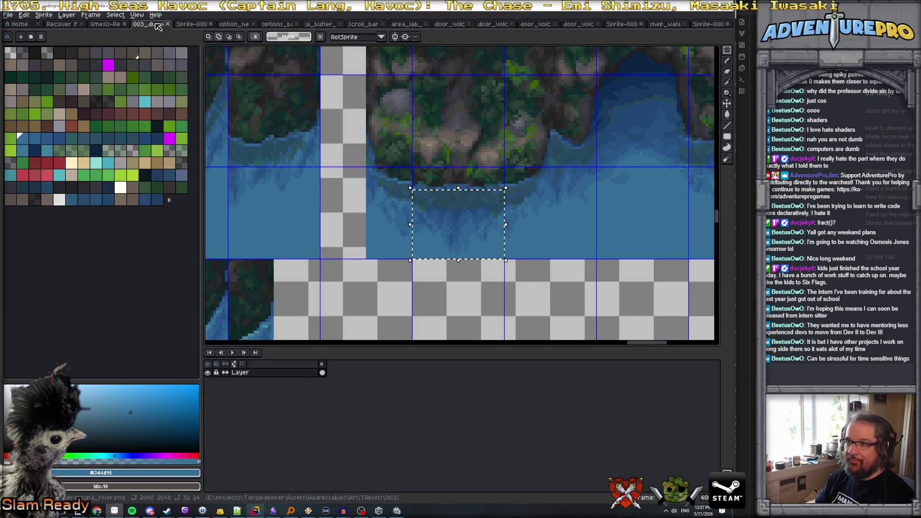
# Select the river water below the bank in the 003_dung tileset, then return to the strip
pyautogui.moveTo(149, 24)
pyautogui.mouseDown()
pyautogui.moveTo(702, 32)
pyautogui.moveTo(666, 25)
pyautogui.mouseUp()
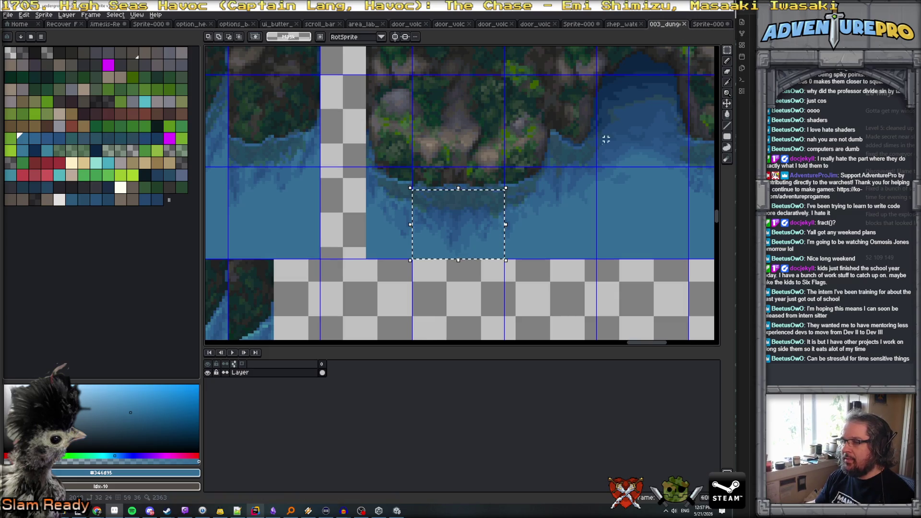
pyautogui.hscroll(3, 595, 153)
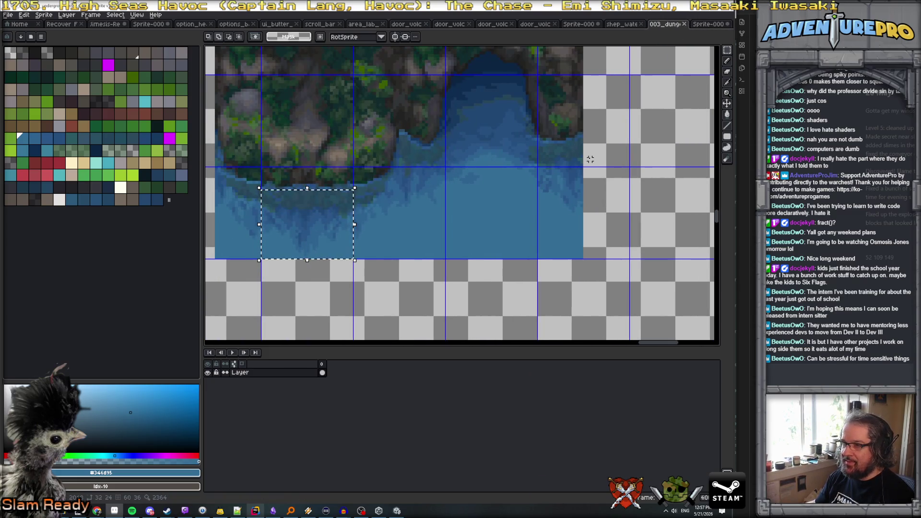
pyautogui.scroll(1, 590, 160)
pyautogui.scroll(-2, 590, 159)
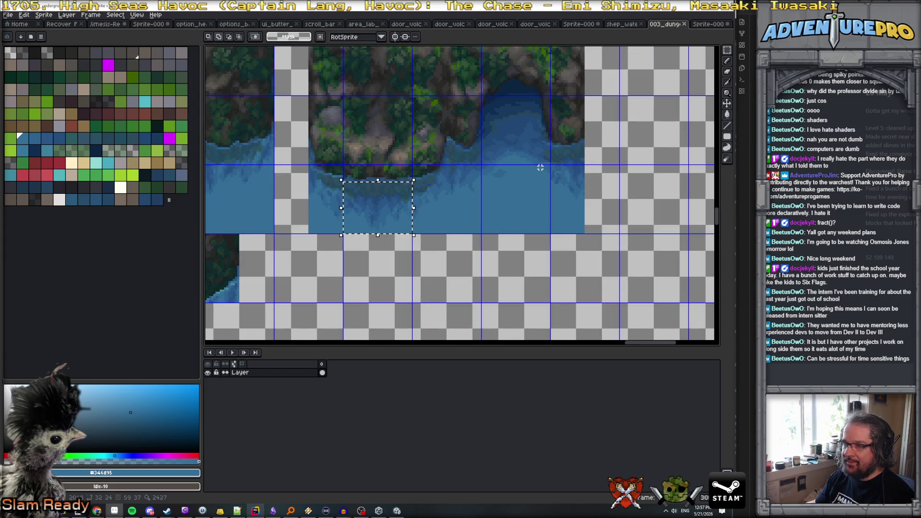
pyautogui.hscroll(-5, 540, 168)
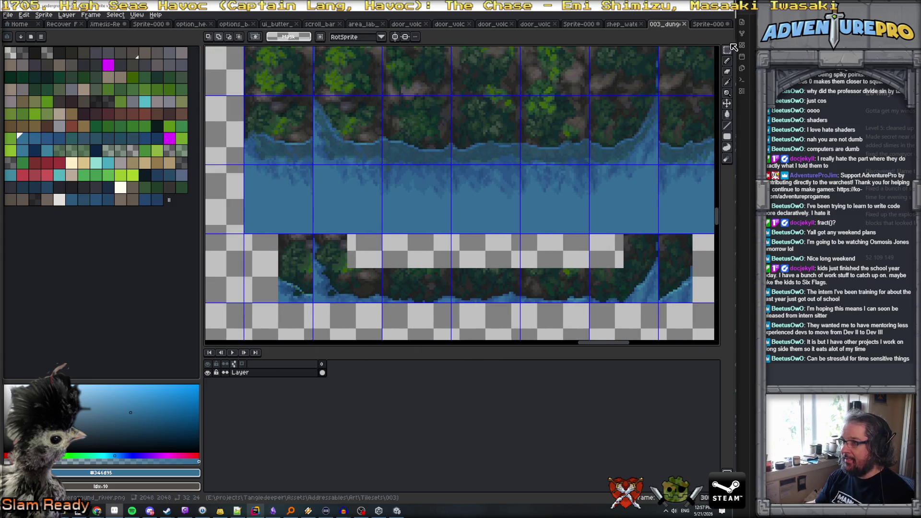
pyautogui.press('w')
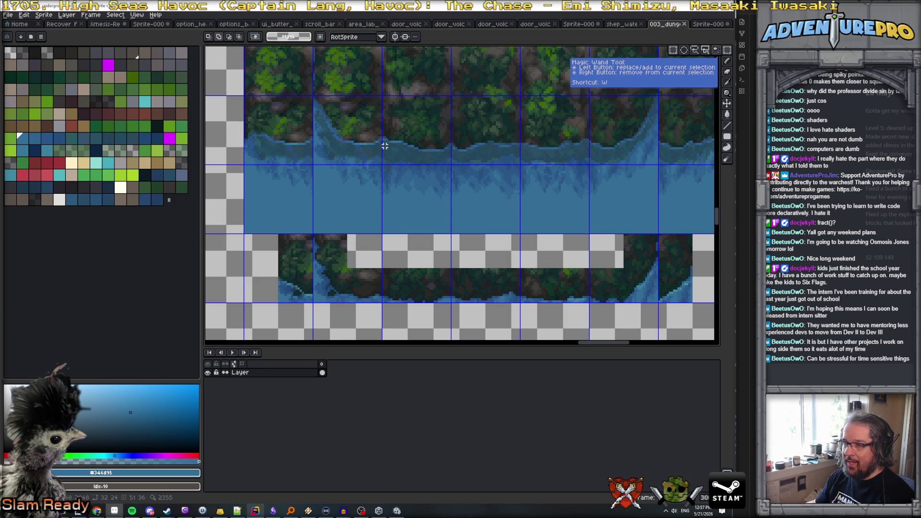
pyautogui.moveTo(382, 151)
pyautogui.mouseDown()
pyautogui.moveTo(521, 190)
pyautogui.moveTo(589, 199)
pyautogui.moveTo(589, 217)
pyautogui.mouseUp()
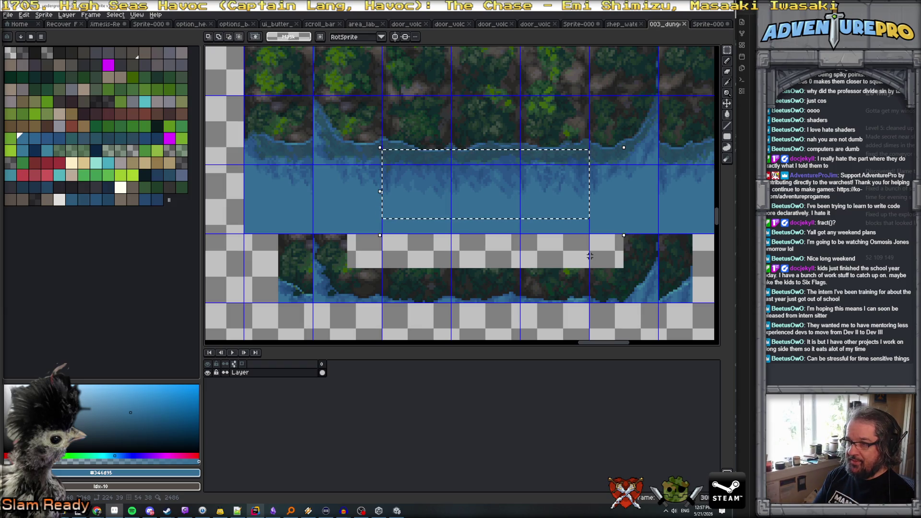
pyautogui.hotkey('ctrl', 'shift', 'Tab')
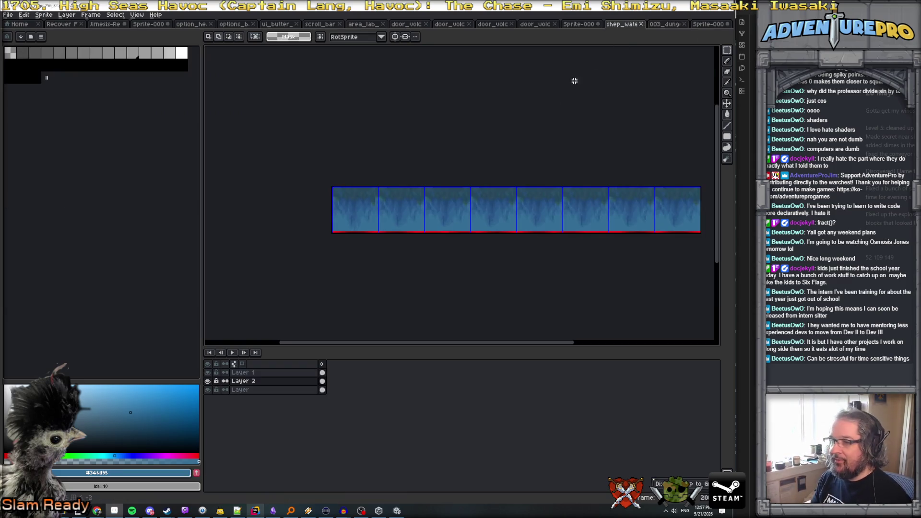
# Reselect the river water band in the 003_dung tileset more tightly and copy it
pyautogui.hotkey('ctrl', 'shift', 'd')
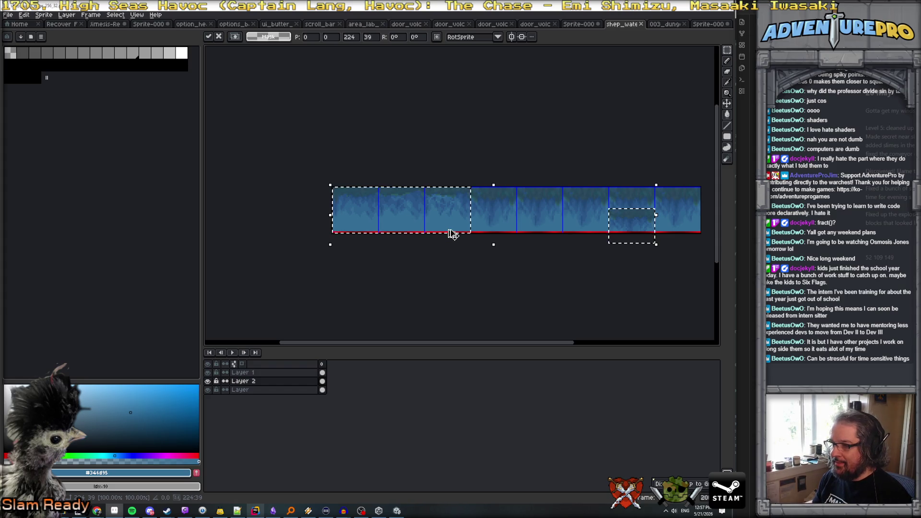
pyautogui.hotkey('ctrl', 'd')
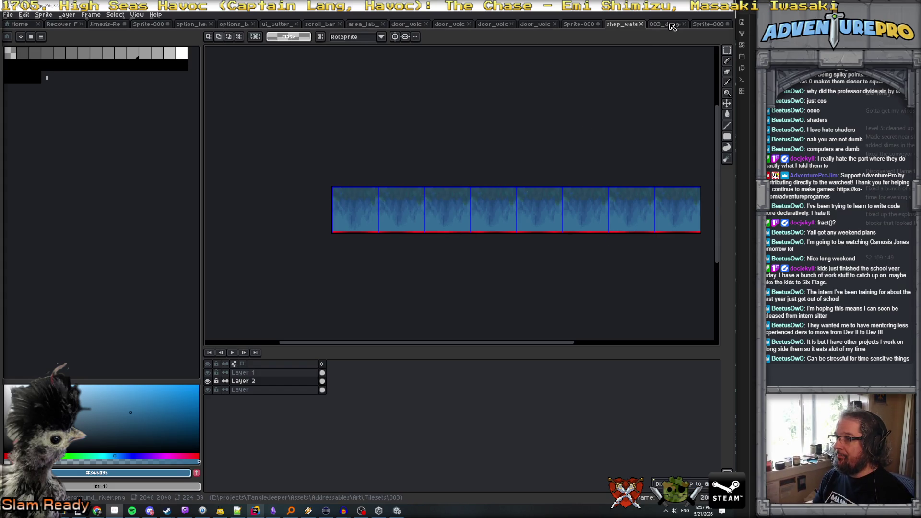
pyautogui.click(672, 26)
pyautogui.moveTo(382, 151)
pyautogui.mouseDown()
pyautogui.moveTo(526, 211)
pyautogui.moveTo(589, 219)
pyautogui.mouseUp()
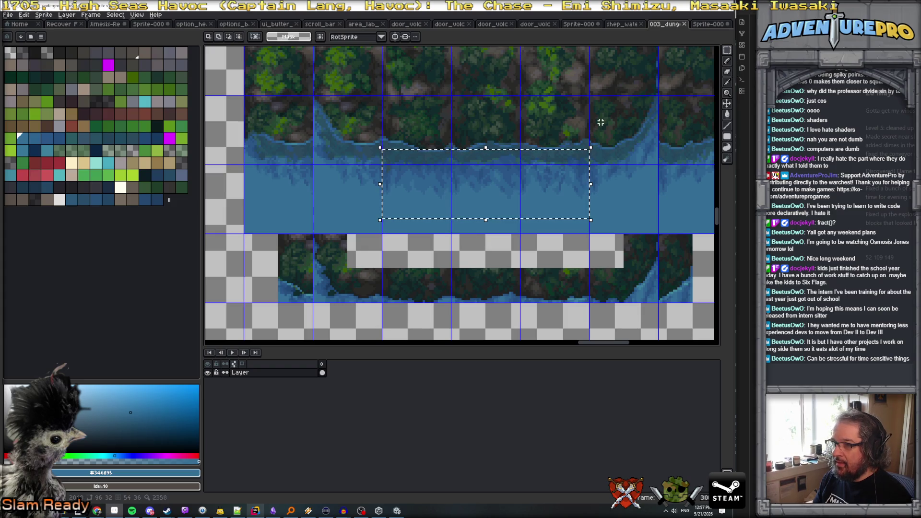
pyautogui.click(402, 159)
pyautogui.moveTo(382, 152); pyautogui.dragTo(590, 206)
pyautogui.hotkey('ctrl', 'c')
# Paste the copied water into the shep_water strip, shifted four frames right
pyautogui.hotkey('ctrl', 'n')
pyautogui.press('Return')
pyautogui.hotkey('ctrl', 'v')
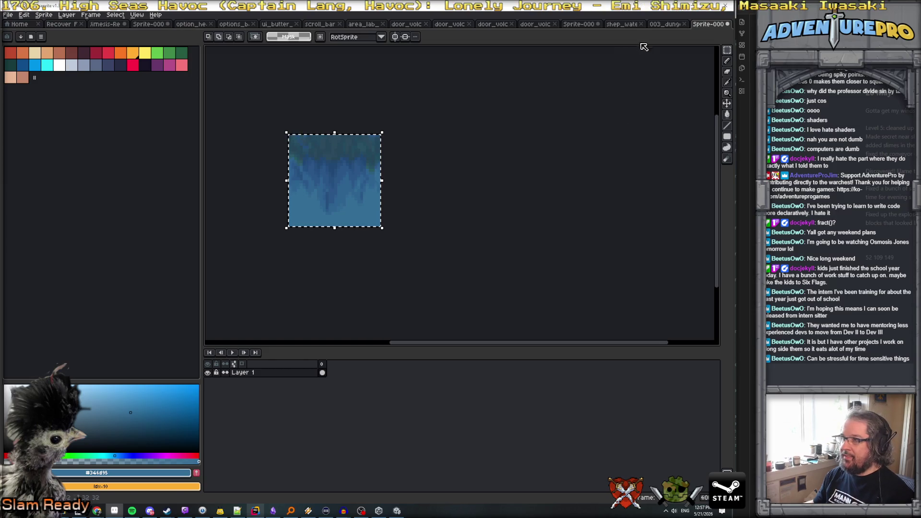
pyautogui.click(621, 23)
pyautogui.hotkey('ctrl', 'v')
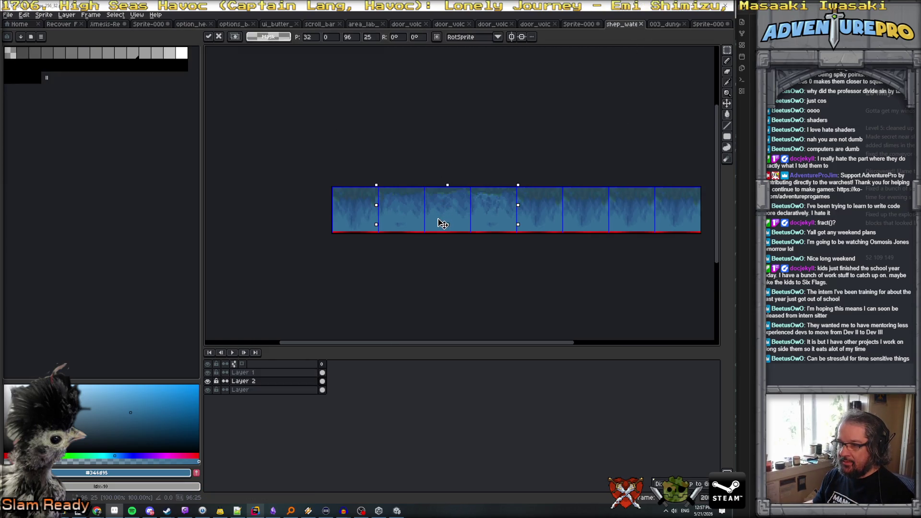
pyautogui.moveTo(443, 223)
pyautogui.mouseDown()
pyautogui.moveTo(484, 200)
pyautogui.moveTo(636, 230)
pyautogui.mouseUp()
pyautogui.press('Return')
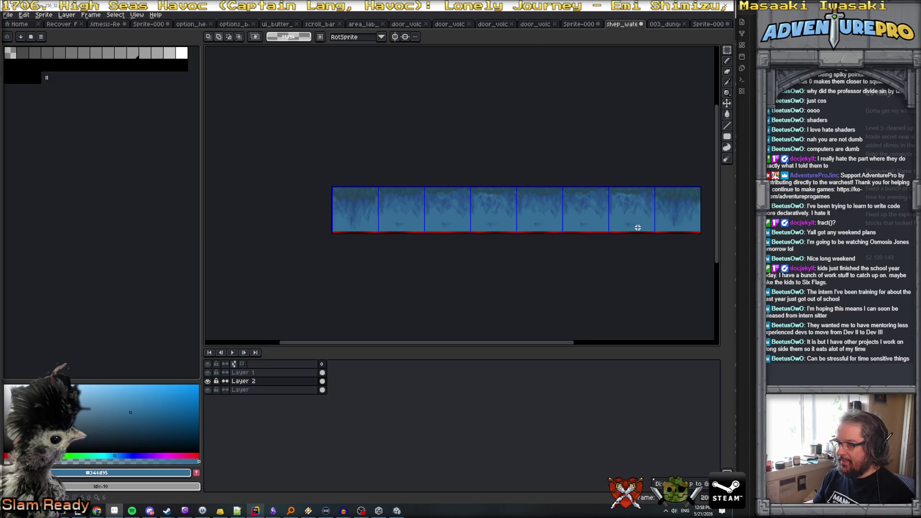
# Try shifting a span of frames two cells right, then undo it
pyautogui.hotkey('ctrl', 'z')
pyautogui.hotkey('ctrl', 'z')
pyautogui.hotkey('ctrl', 'z')
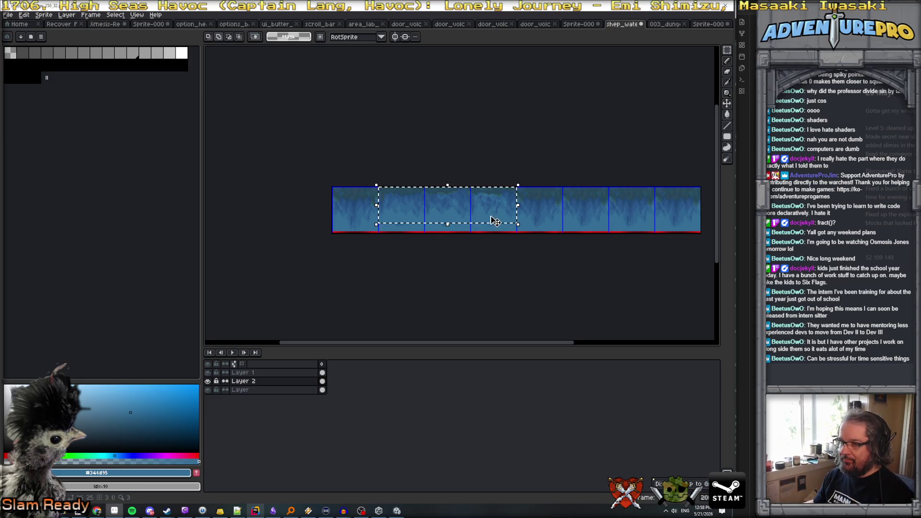
pyautogui.moveTo(477, 207); pyautogui.dragTo(658, 227)
pyautogui.hotkey('ctrl', 'z')
pyautogui.press('Return')
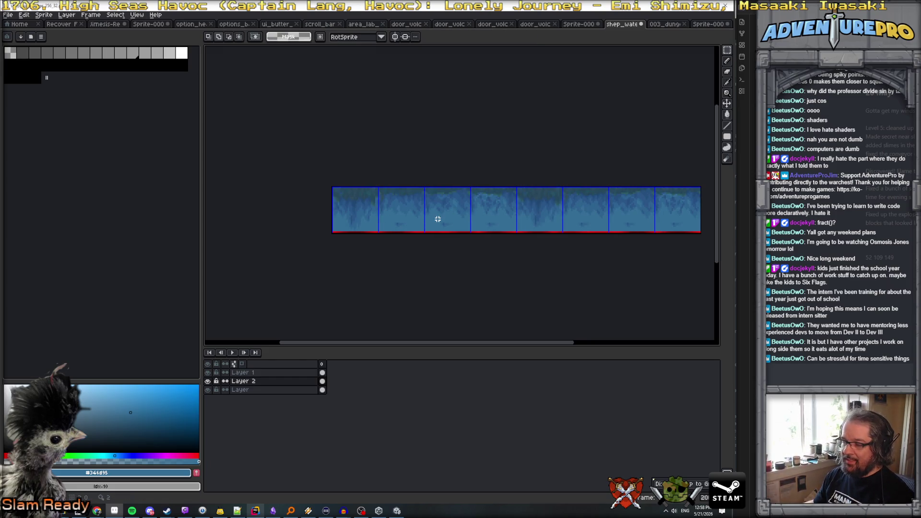
# Switch to the pencil with a 10px brush size
pyautogui.scroll(2, 397, 217)
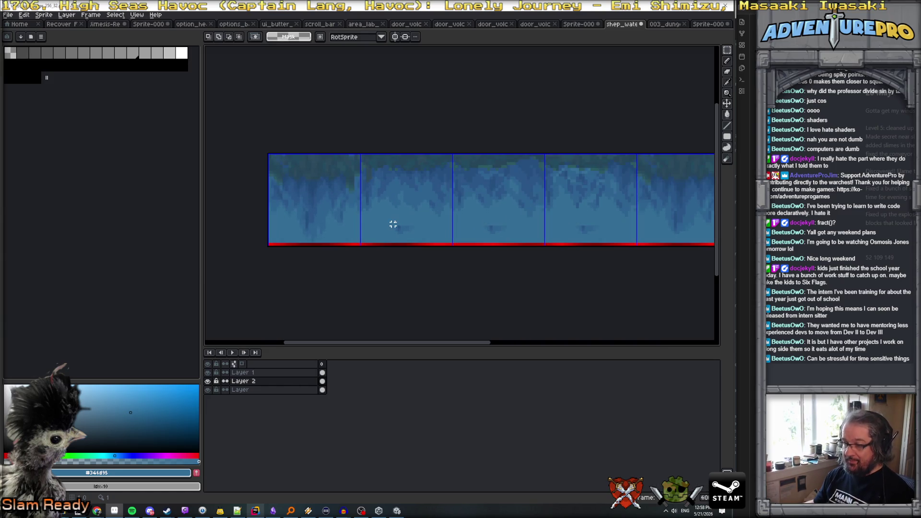
pyautogui.press('b')
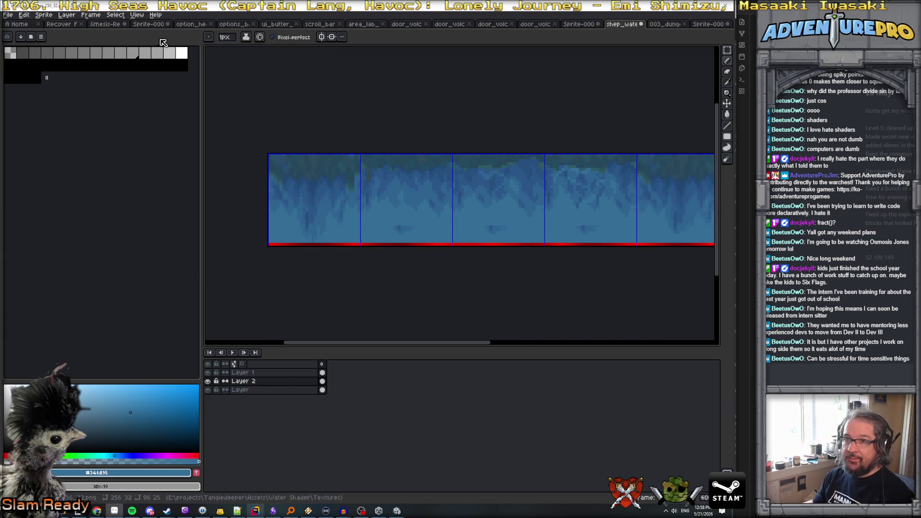
pyautogui.moveTo(229, 44); pyautogui.dragTo(240, 54)
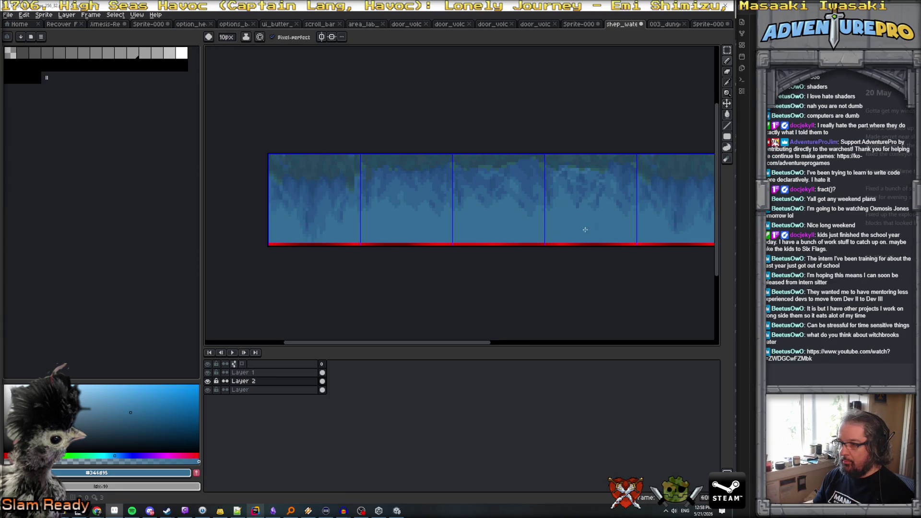
pyautogui.hscroll(3, 592, 230)
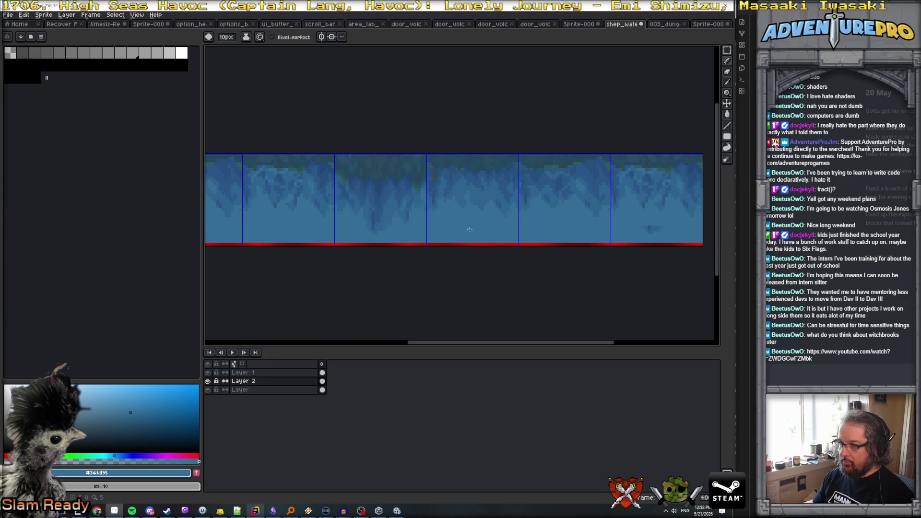
pyautogui.scroll(-2, 648, 227)
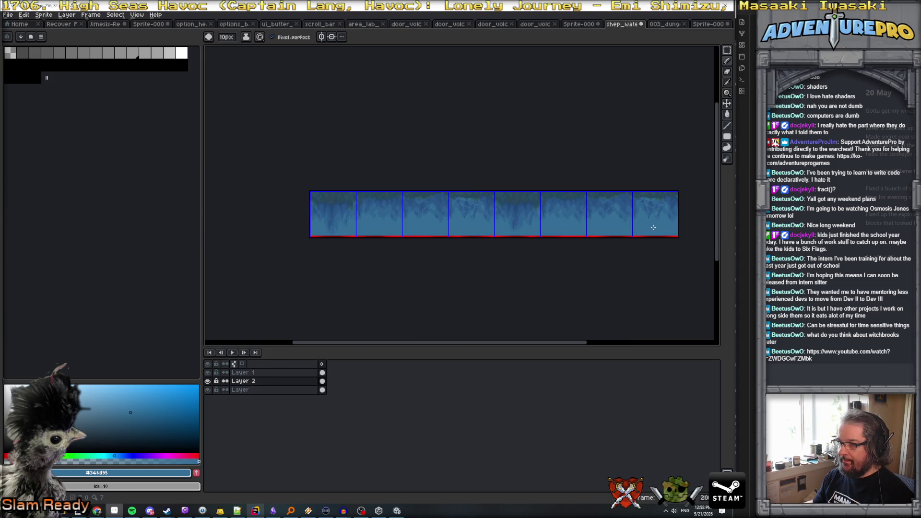
# Save the water strip as PNG and return to the shader code in Rider
pyautogui.hotkey('ctrl', 's')
pyautogui.click(343, 297)
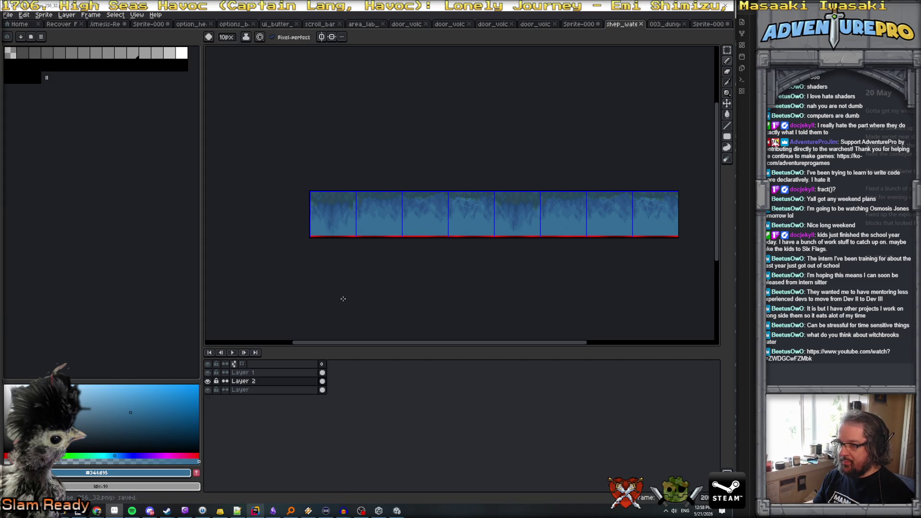
pyautogui.hotkey('alt', 'Tab')
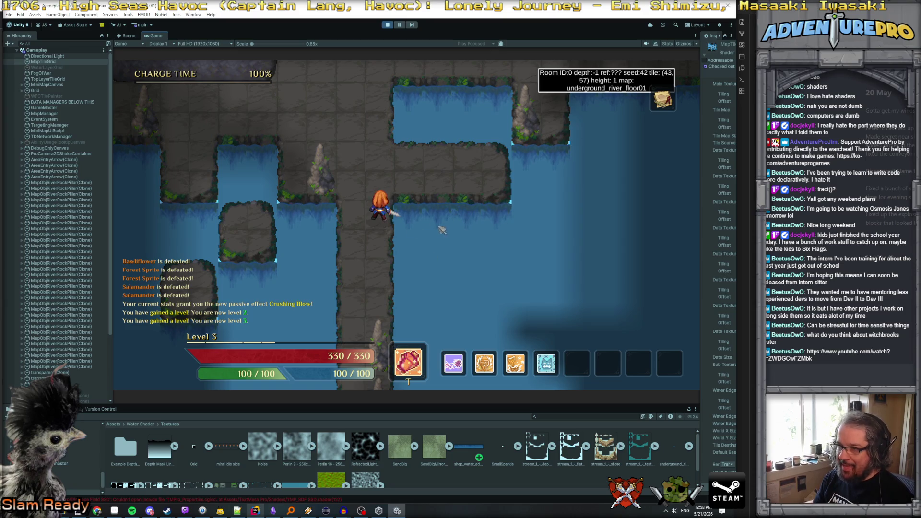
pyautogui.hotkey('alt', 'Tab')
pyautogui.scroll(-3, 346, 231)
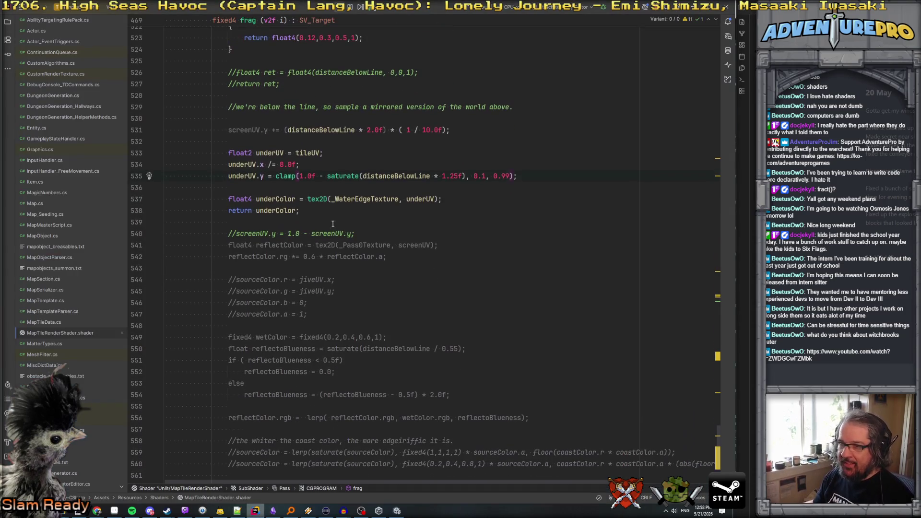
pyautogui.scroll(-4, 298, 212)
pyautogui.scroll(7, 299, 216)
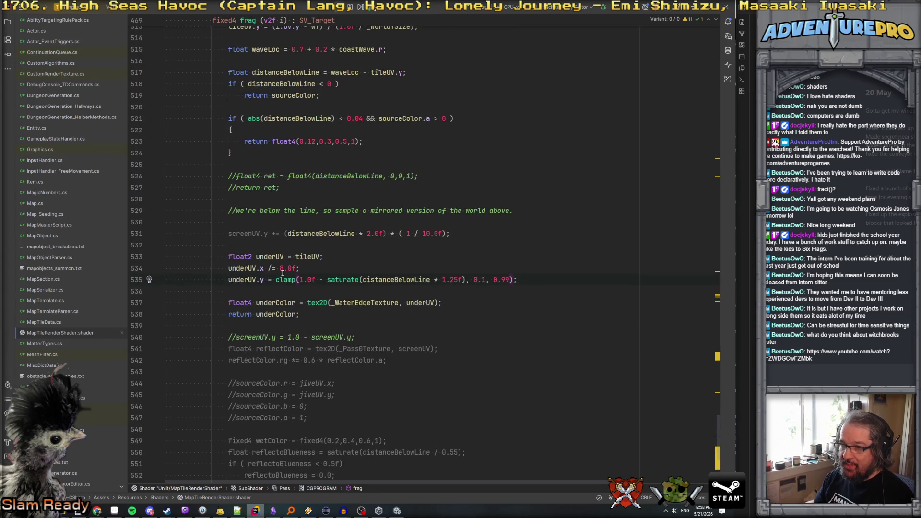
pyautogui.scroll(10, 252, 271)
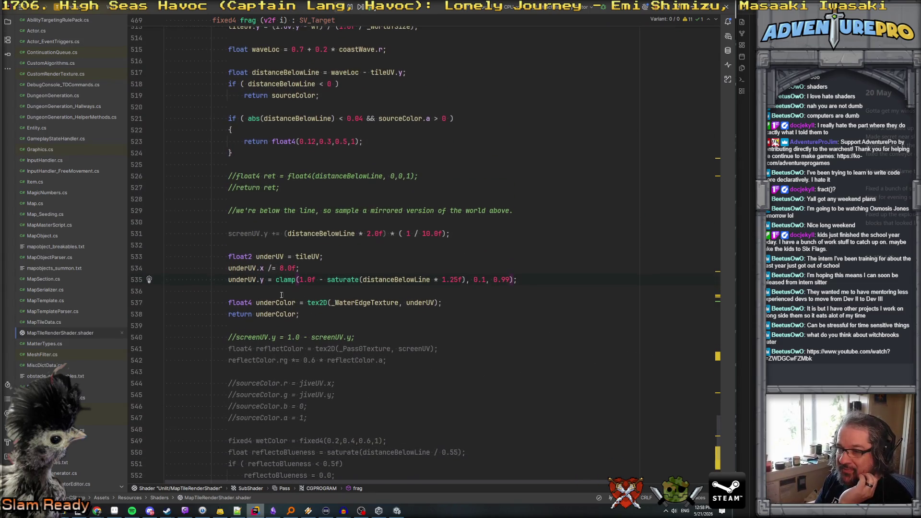
pyautogui.scroll(10, 308, 255)
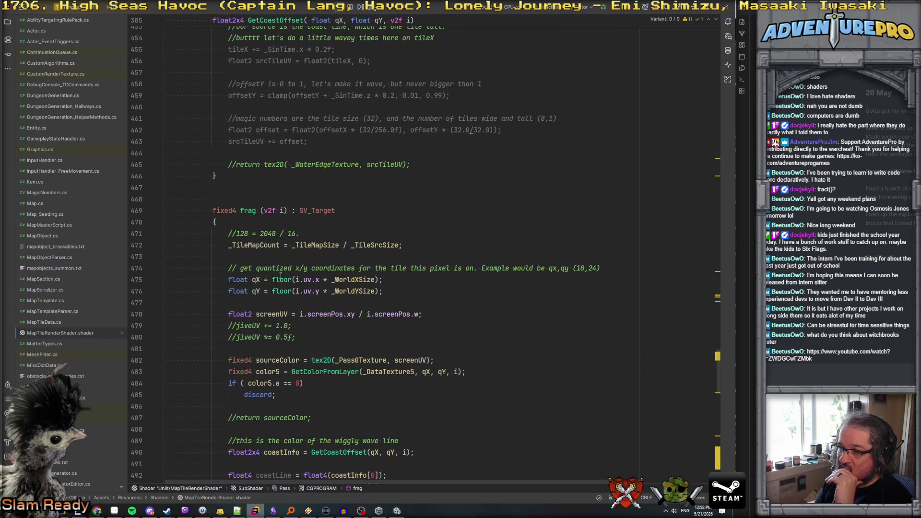
pyautogui.scroll(-20, 259, 285)
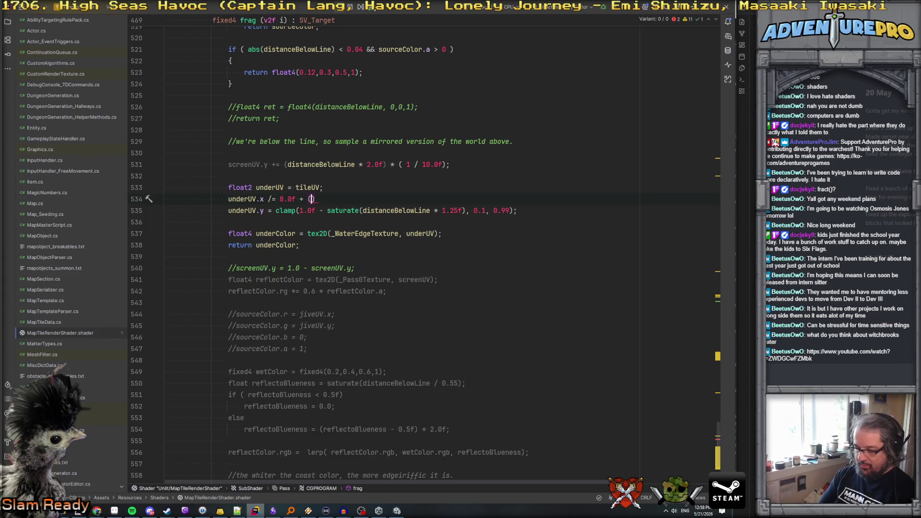
# Add 'underUV.x += fmod(qX,8.0f) / 8.0f;' below underUV.x /= 8.0f, then switch to Unity
pyautogui.press('Escape')
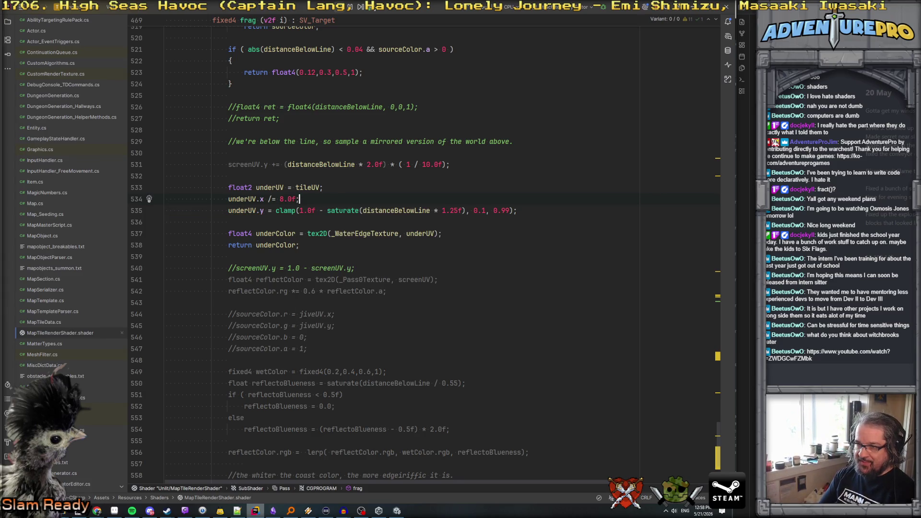
pyautogui.press('Return')
pyautogui.write('underUV.x += (q')
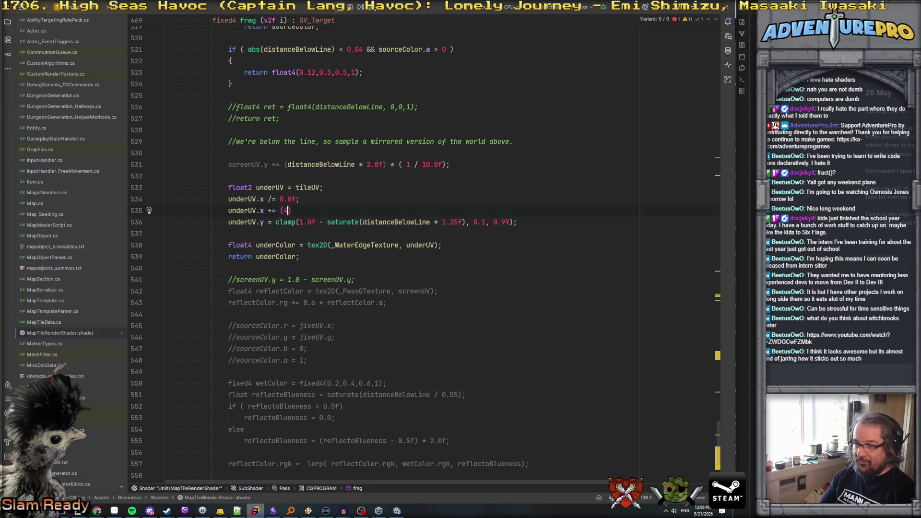
pyautogui.write('x')
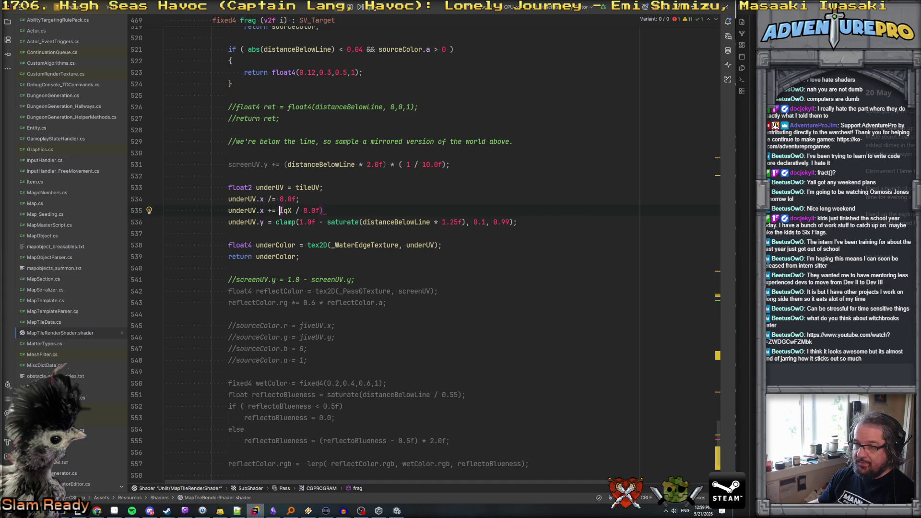
pyautogui.click(338, 210)
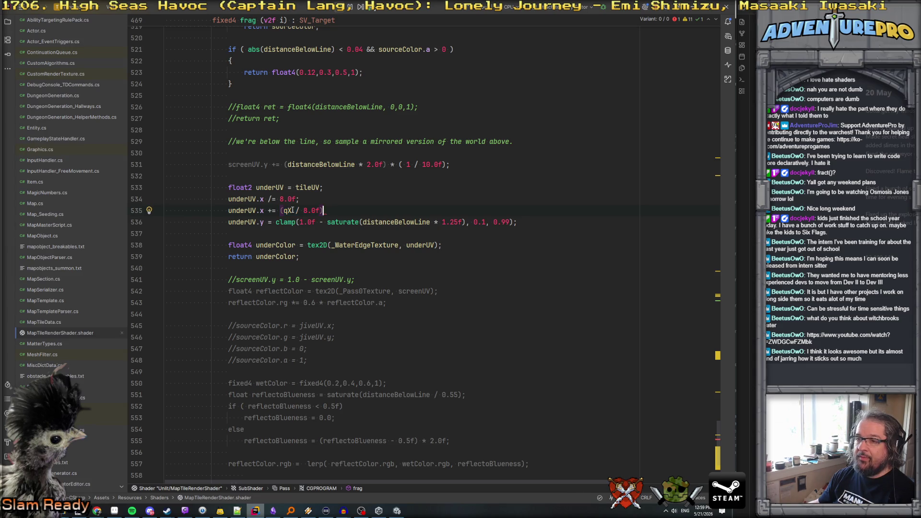
pyautogui.moveTo(281, 210); pyautogui.dragTo(354, 207)
pyautogui.write('m0')
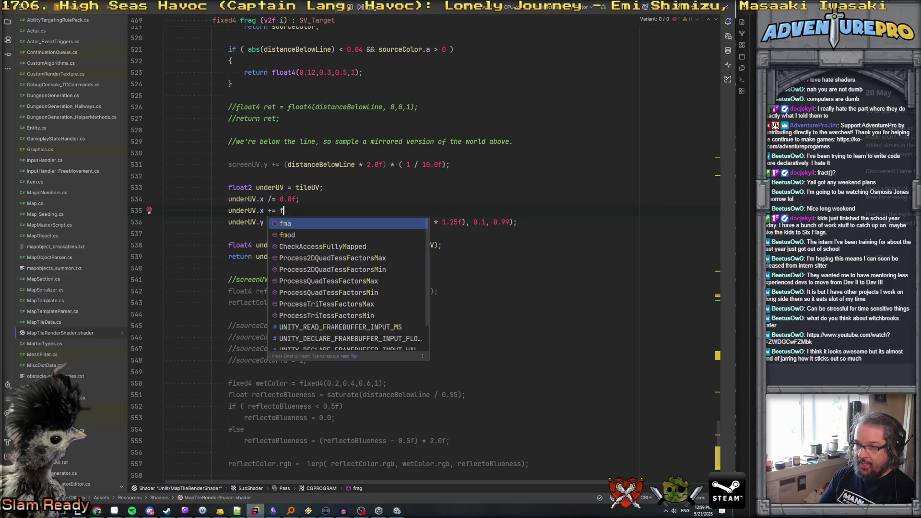
pyautogui.press('Return')
pyautogui.write('qX,8.0f) / 8.0f;')
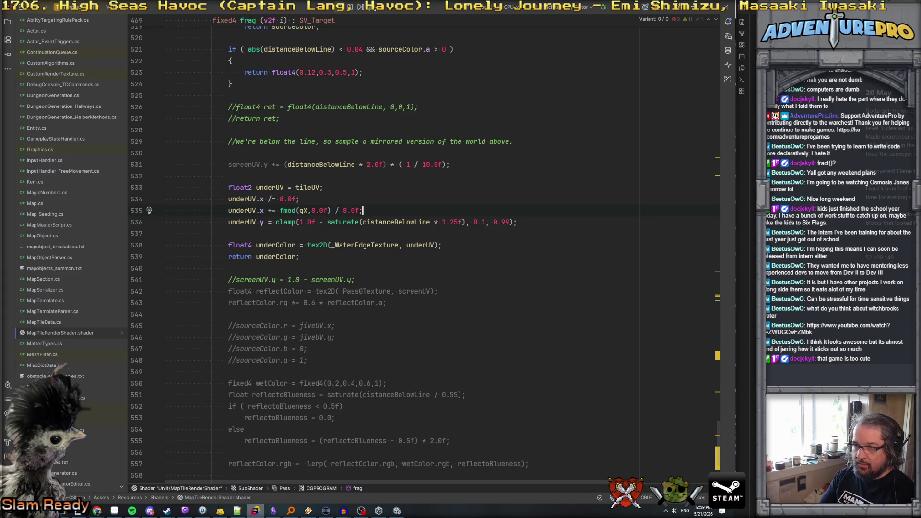
pyautogui.press('Return')
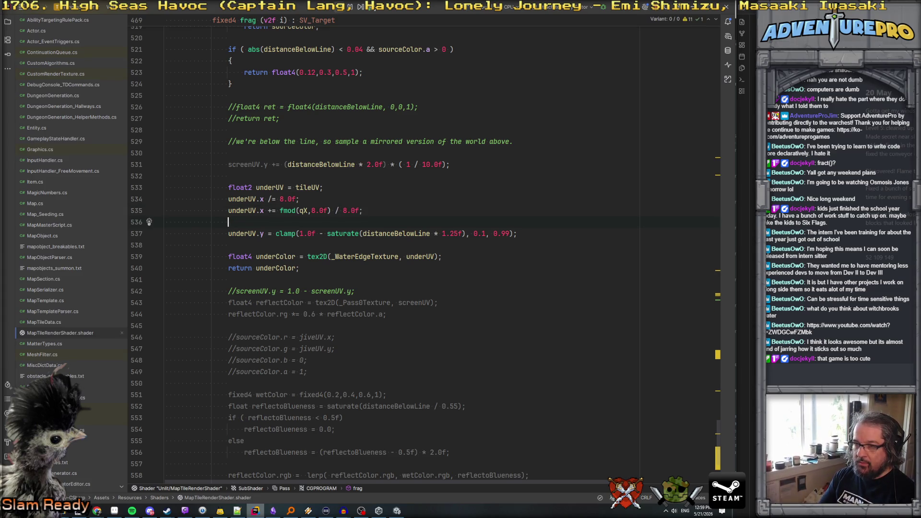
pyautogui.press('BackSpace')
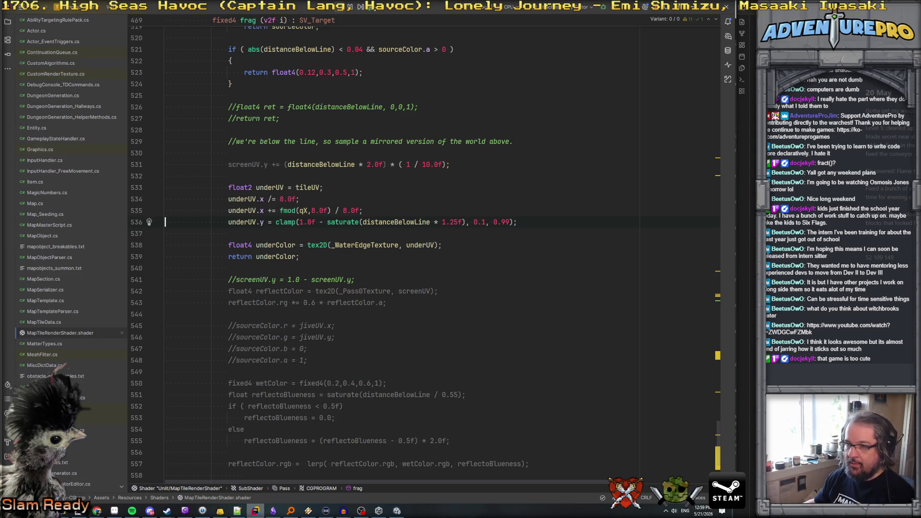
pyautogui.hotkey('alt', 'Tab')
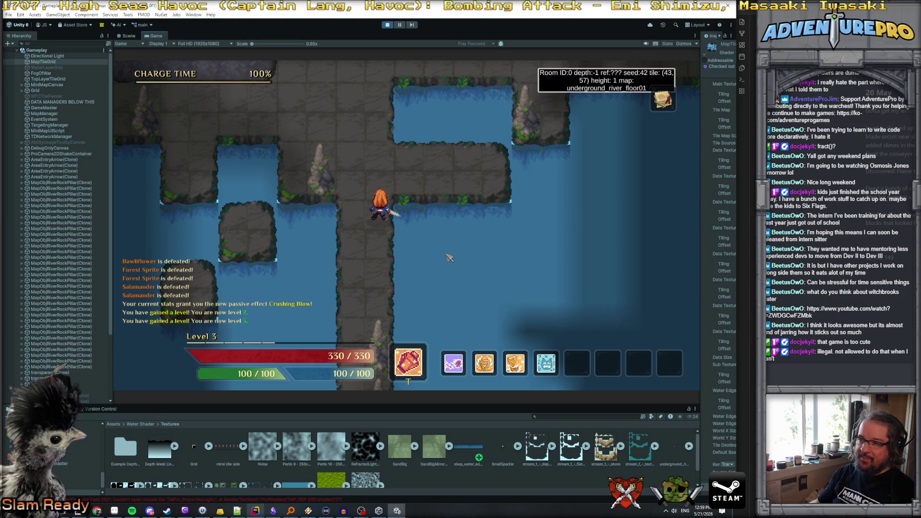
# Walk the hero right along the water, north, then back south in underground_river_floor01
pyautogui.press('w')
pyautogui.press('d')
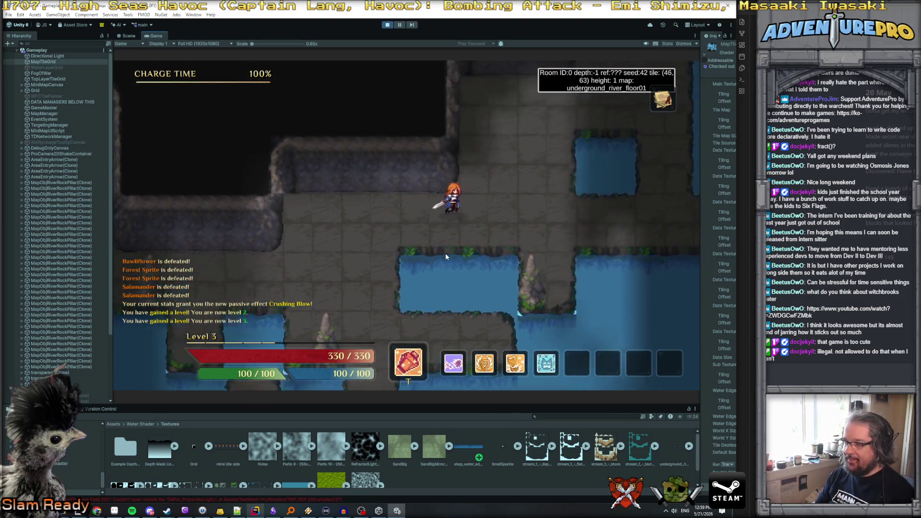
pyautogui.press('d')
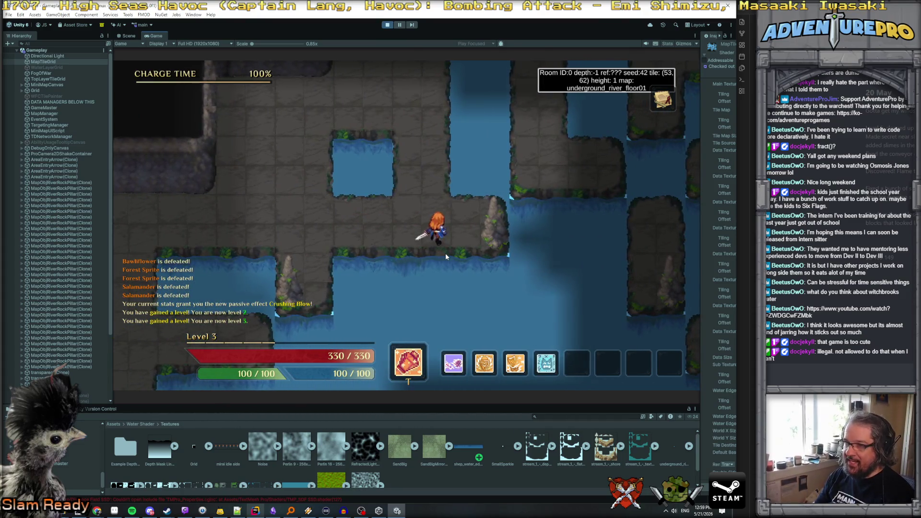
pyautogui.press('w')
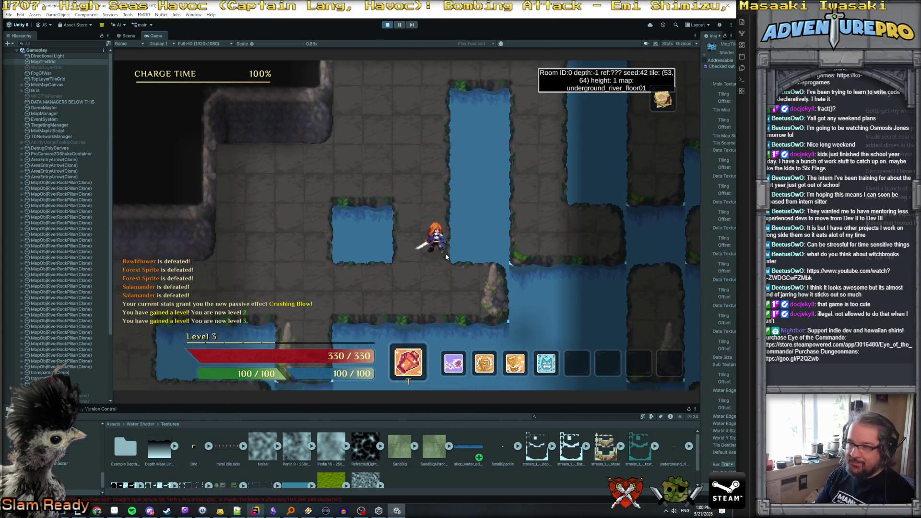
pyautogui.press('s')
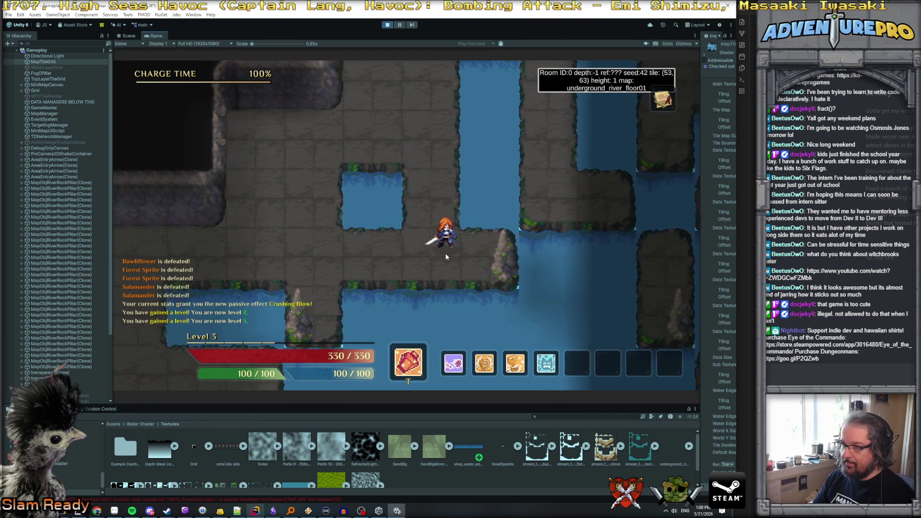
# Walk the hero east and down past the water edges, then open File Explorer on Videos\Captures
pyautogui.press('d')
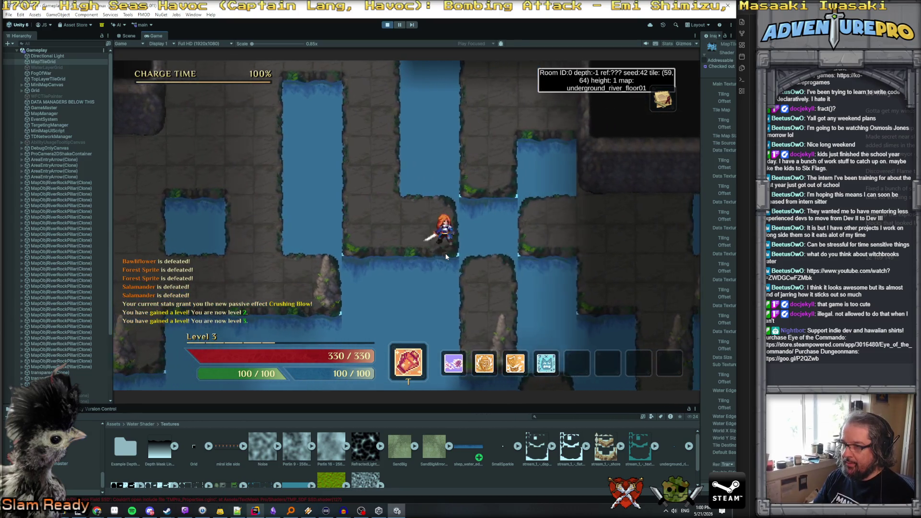
pyautogui.press('d')
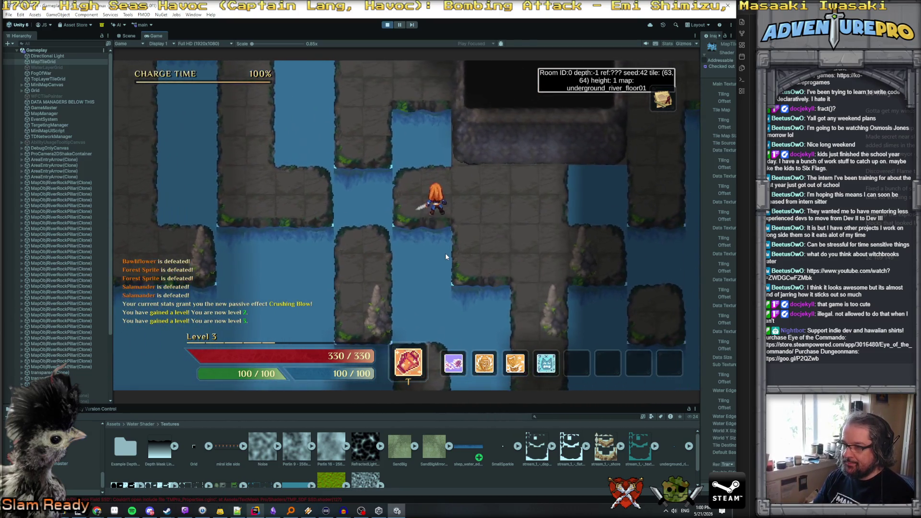
pyautogui.press('d')
pyautogui.press('s')
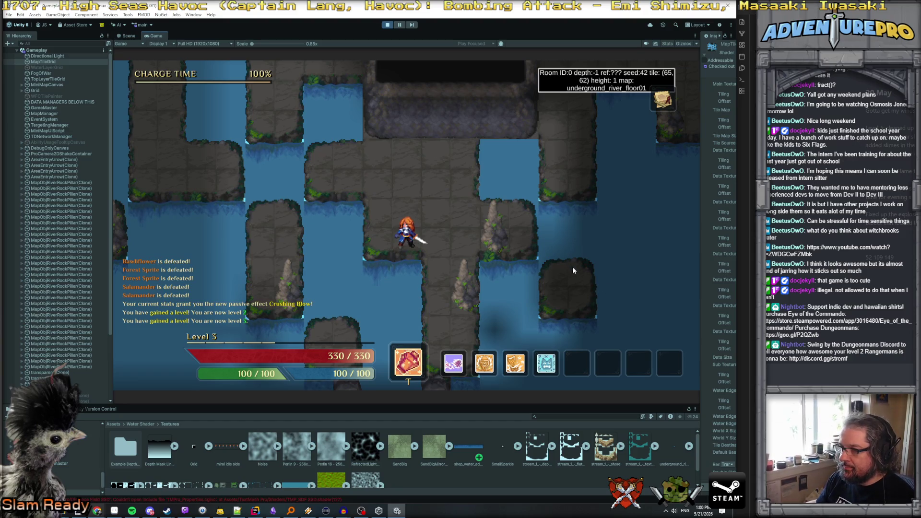
pyautogui.press('super+e')
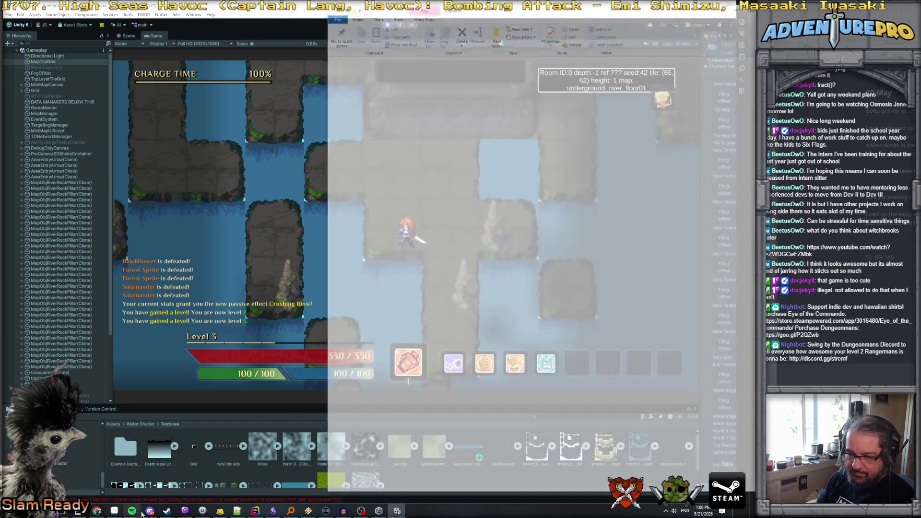
# Select the newest gameplay capture in Videos\Captures, then close the File Explorer window
pyautogui.moveTo(167, 510)
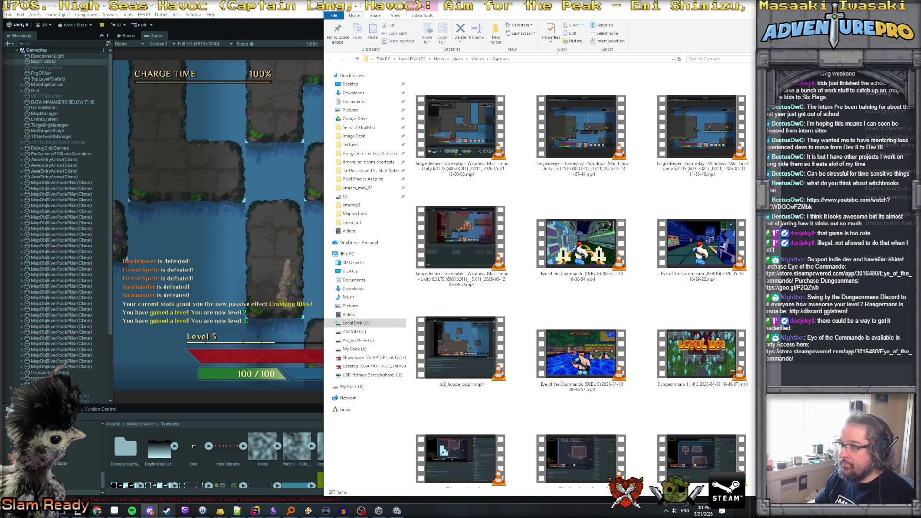
pyautogui.click(463, 126)
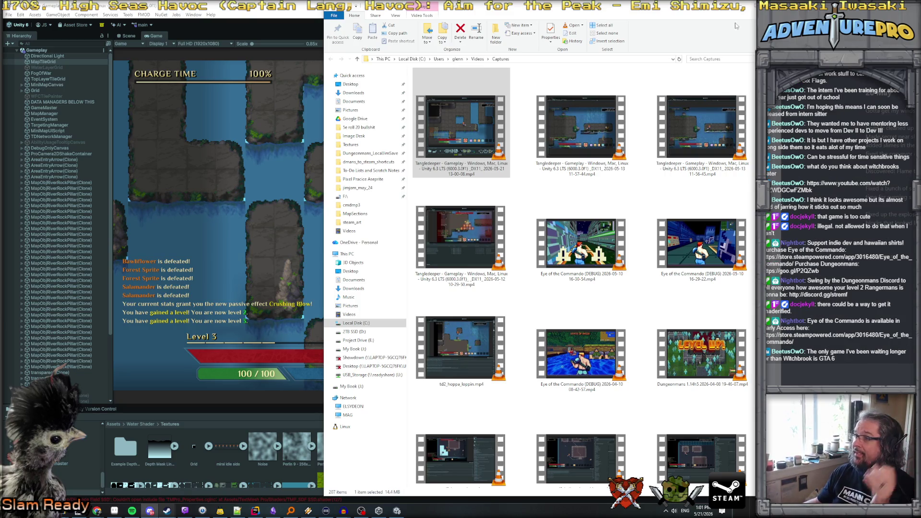
pyautogui.click(741, 6)
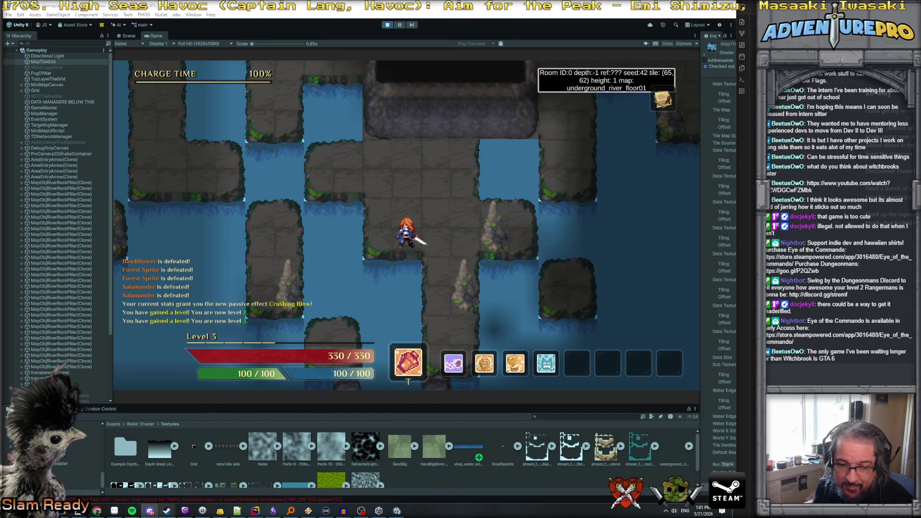
# Bring the Chrome window with the Witchbrook announcement trailer to the front over Unity
pyautogui.moveTo(220, 510)
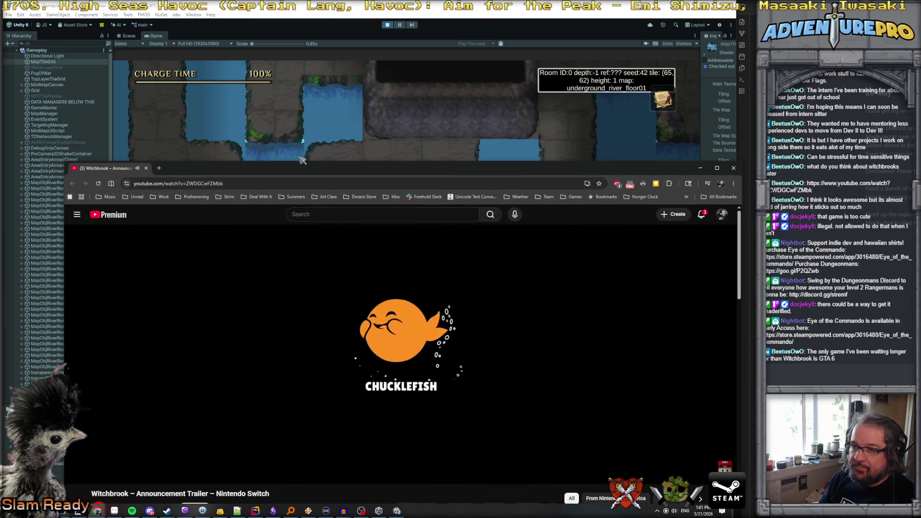
# Switch back to the Chrome trailer window and maximize it to fill the screen
pyautogui.click(302, 158)
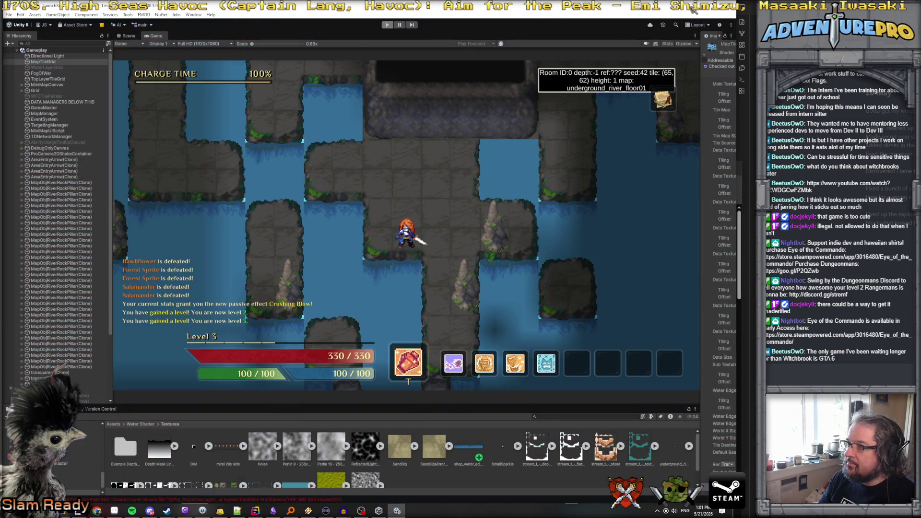
pyautogui.hotkey('alt', 'Tab')
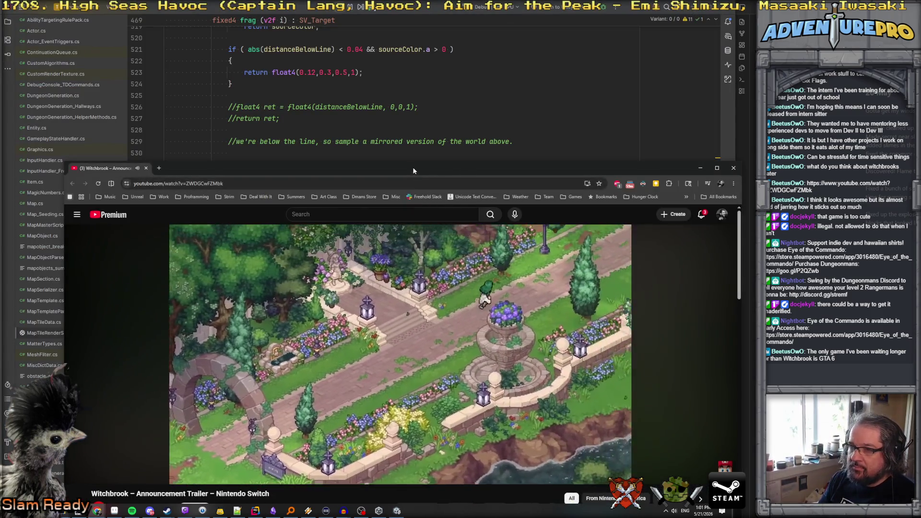
pyautogui.doubleClick(413, 171)
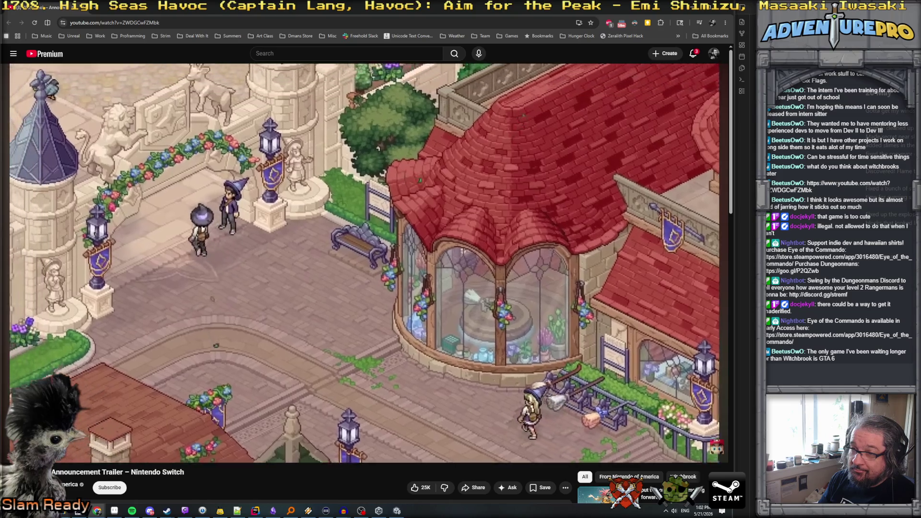
# Pause the trailer on the bridge shot, resume, then pause at the witch-circle scene
pyautogui.moveTo(510, 259)
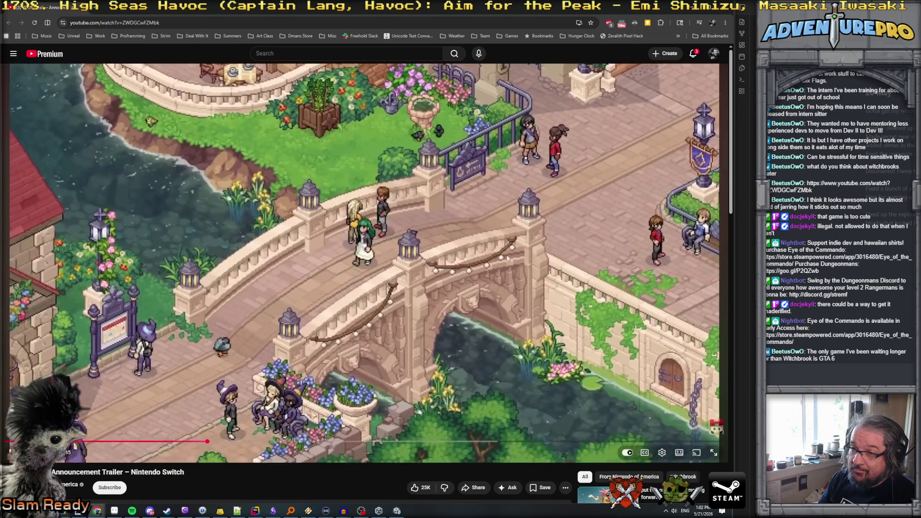
pyautogui.click(260, 192)
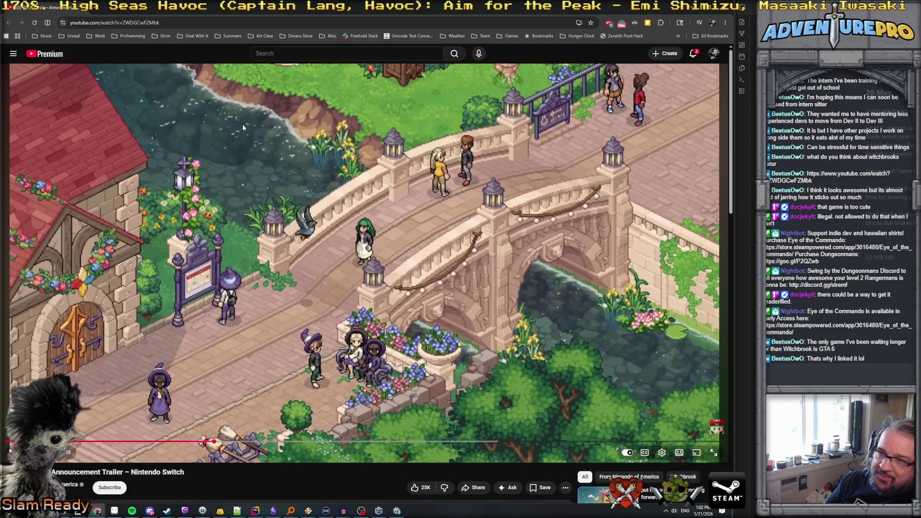
pyautogui.click(260, 162)
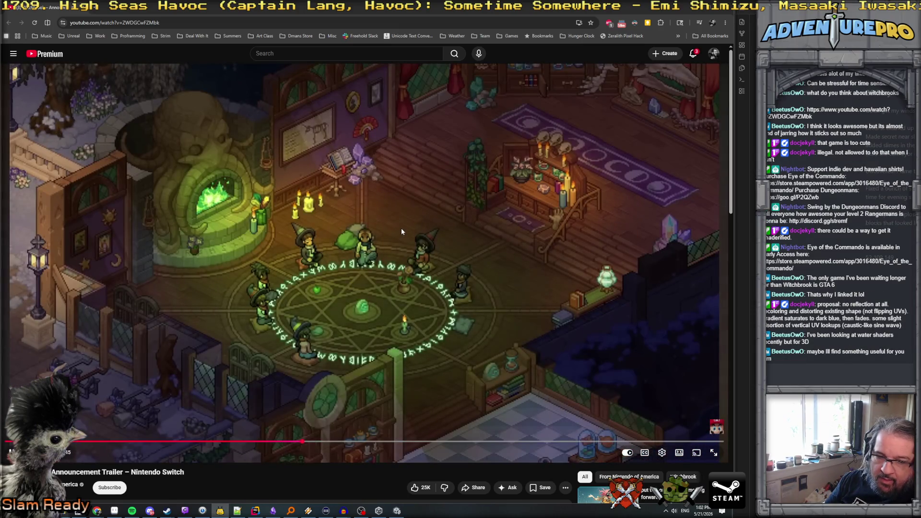
pyautogui.click(400, 232)
# Minimize the trailer, switch to Unity, then bring Aseprite's eight-frame shep_water strip to the front
pyautogui.click(689, 8)
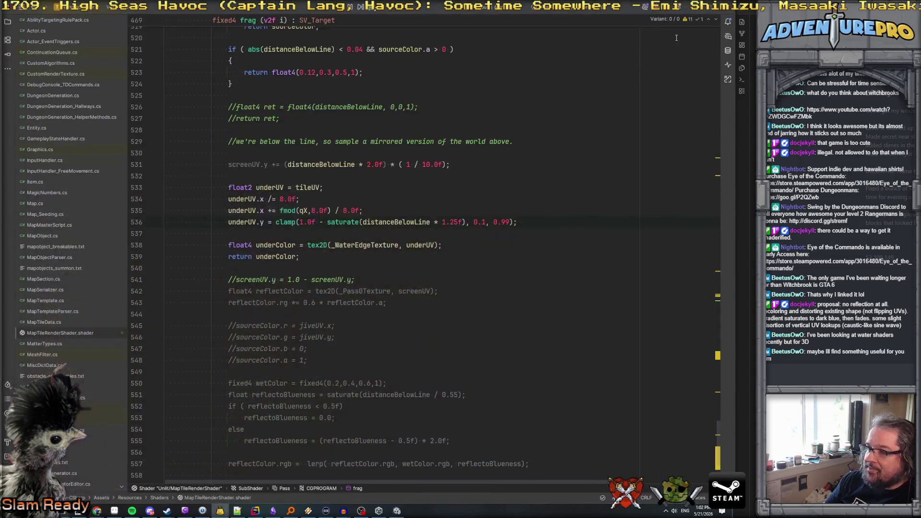
pyautogui.moveTo(114, 512)
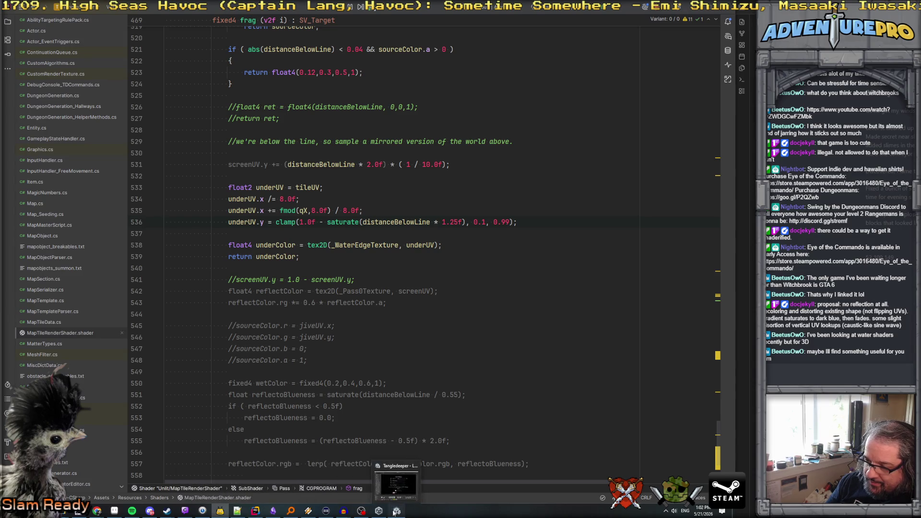
pyautogui.click(384, 512)
pyautogui.moveTo(386, 514)
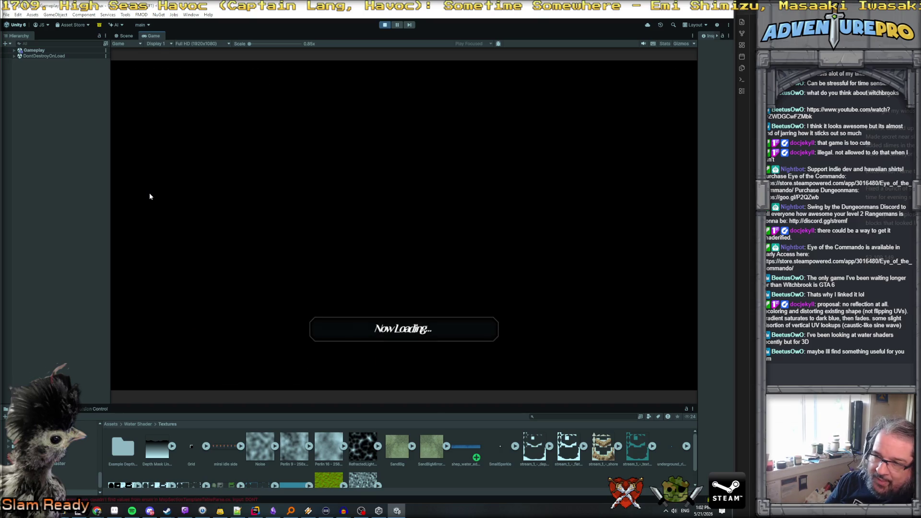
pyautogui.click(114, 511)
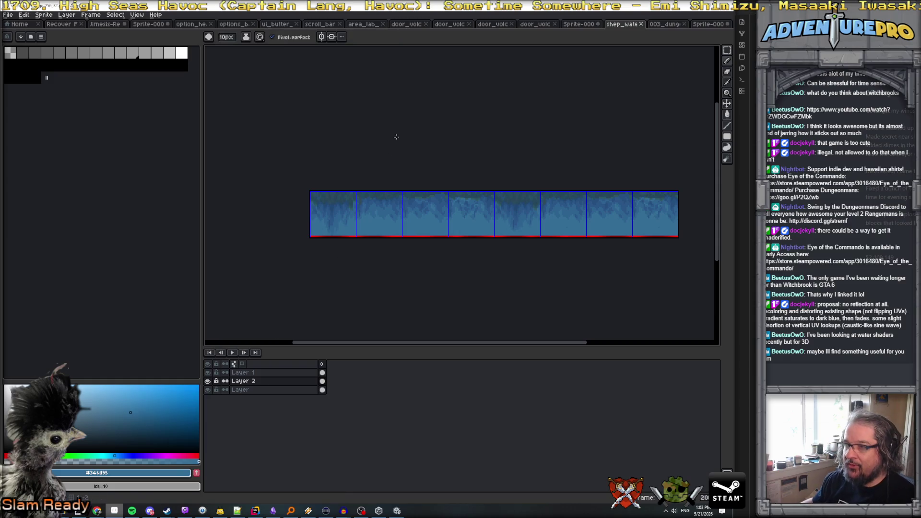
# View the 003_dungeon water tileset in Aseprite, then return to Unity's running Game view
pyautogui.click(665, 24)
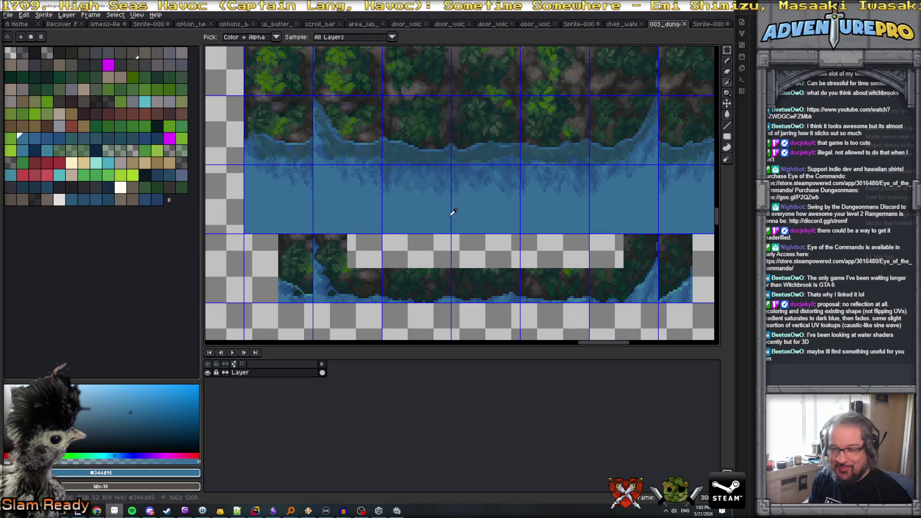
pyautogui.hotkey('alt', 'Tab')
pyautogui.hotkey('alt', 'Tab')
pyautogui.hotkey('alt', 'shift', 'Tab')
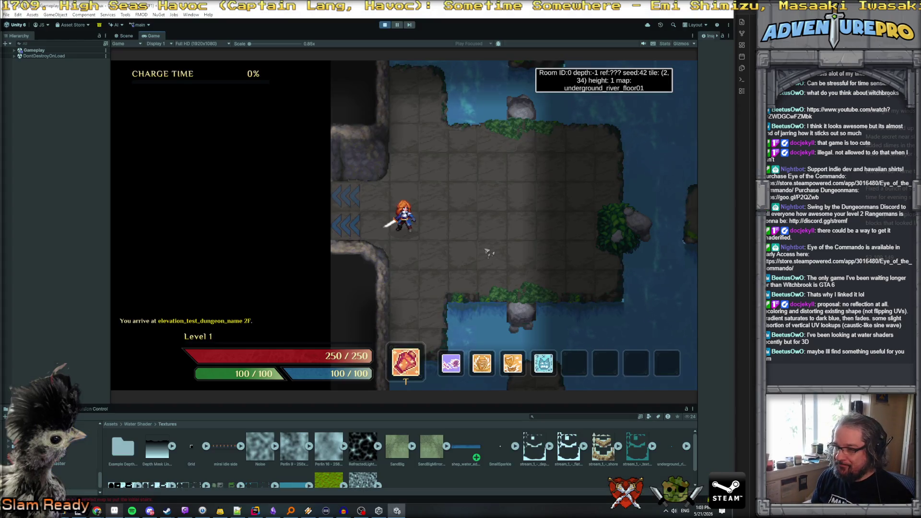
# Walk the hero three tiles east to tile (7, 34) beside the water edges
pyautogui.press('d')
pyautogui.press('d')
pyautogui.press('d')
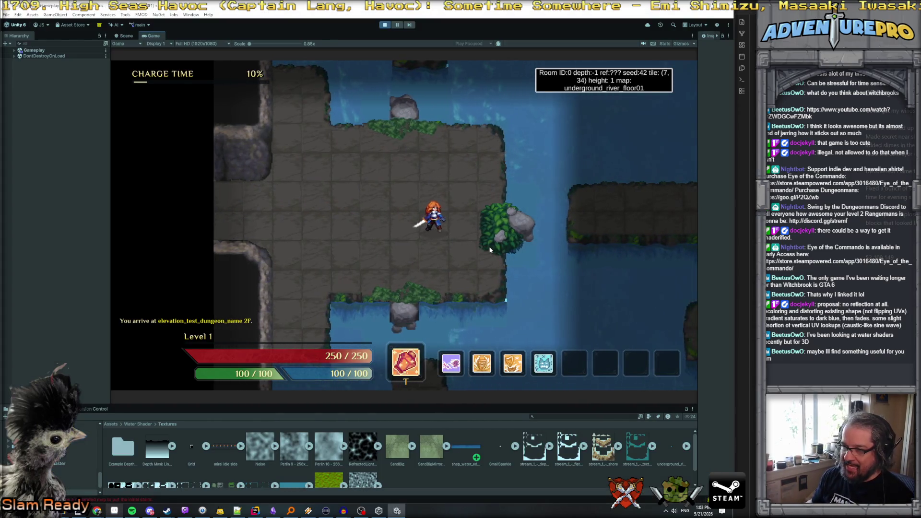